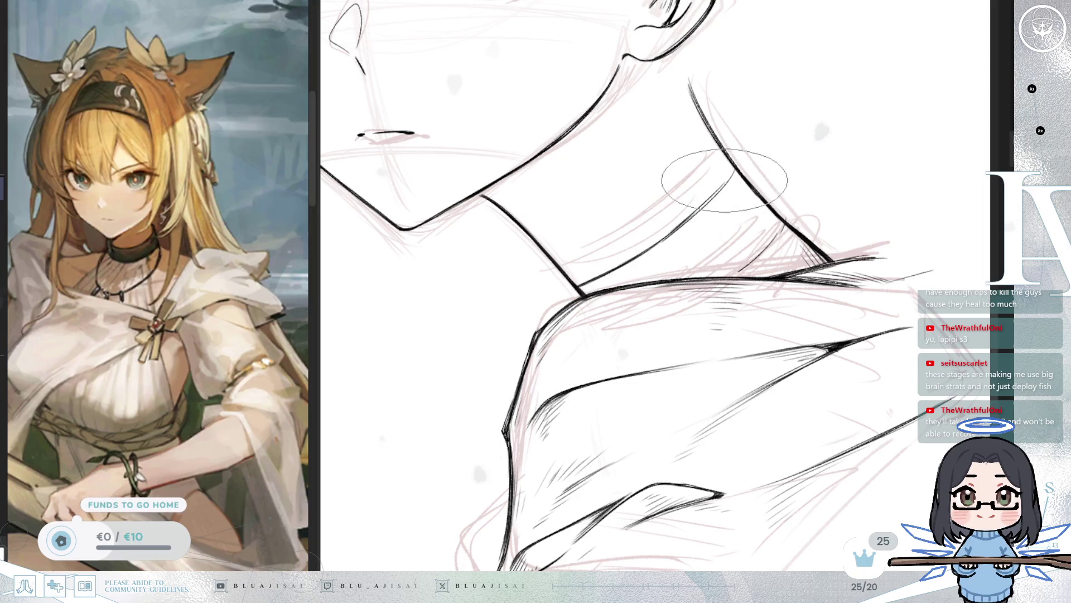
Step: Turn the canvas upright and ink the joint where the neck meets the collar
{"action": "left_click_drag", "start_coordinate": [616, 270], "coordinate": [681, 243]}
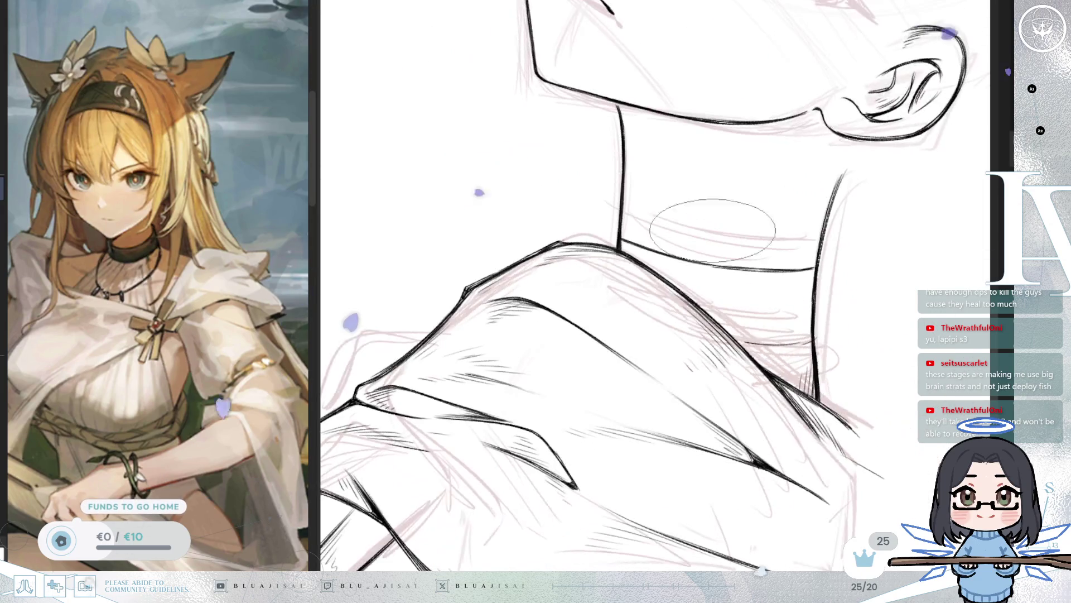
{"action": "left_click_drag", "start_coordinate": [816, 267], "coordinate": [779, 280]}
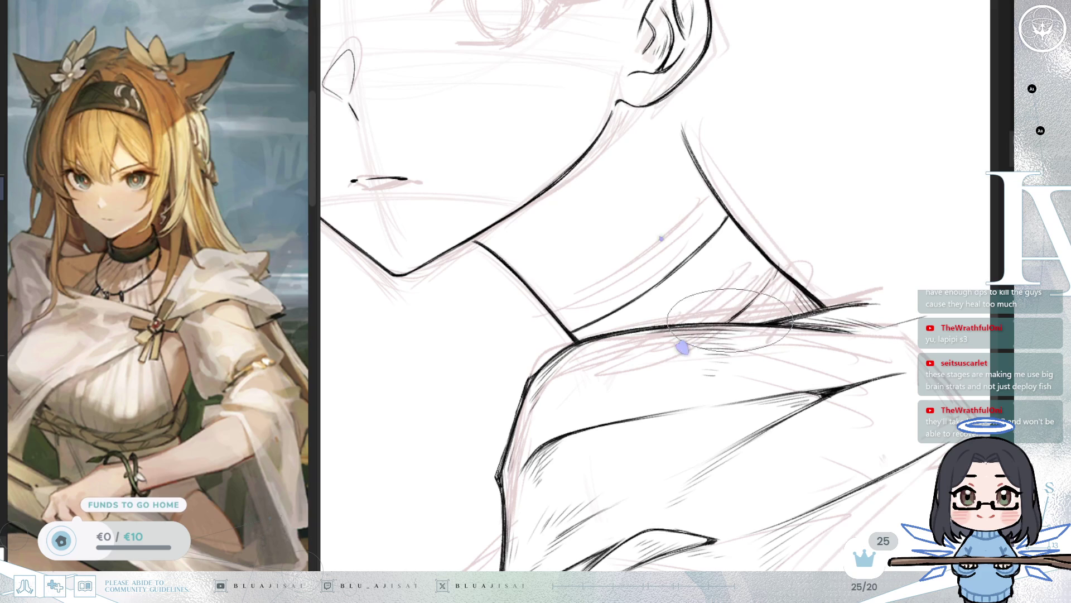
{"action": "left_click_drag", "start_coordinate": [740, 314], "coordinate": [525, 293]}
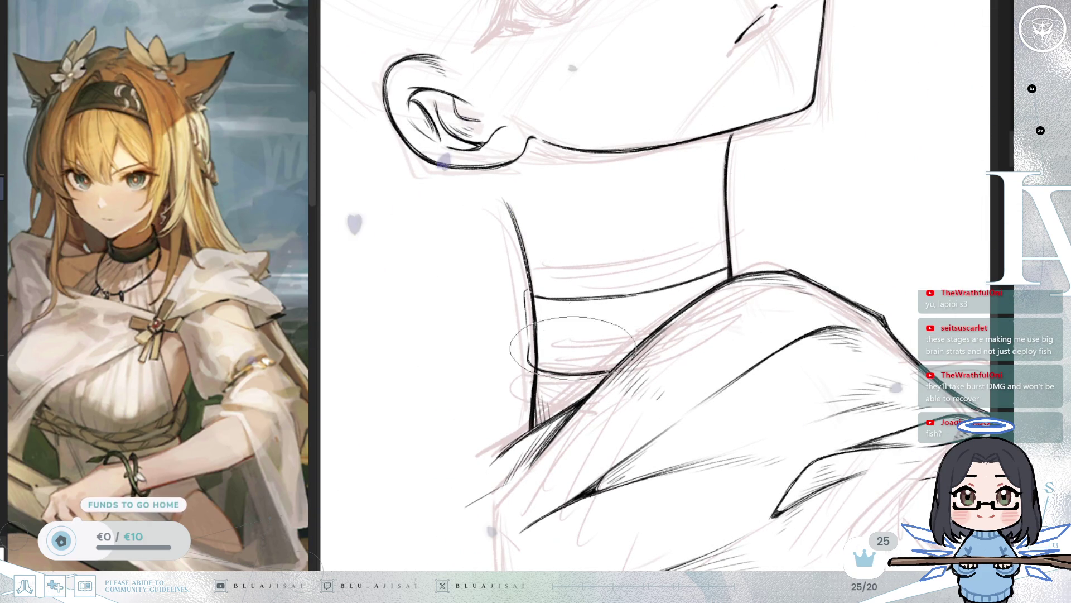
{"action": "left_click_drag", "start_coordinate": [732, 258], "coordinate": [738, 272]}
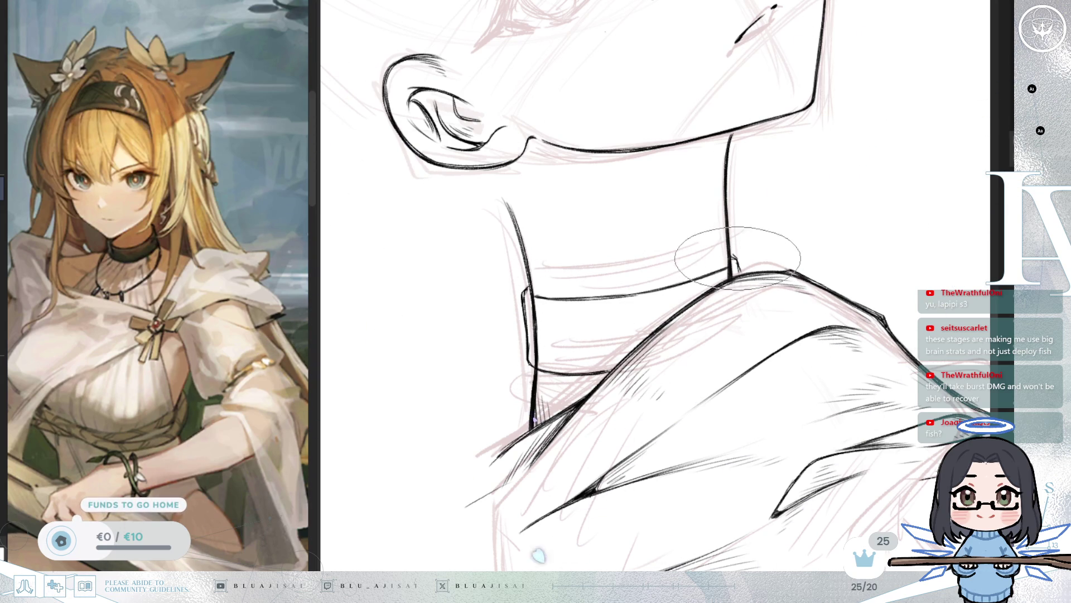
Step: Erase the old collar line and draw a cleaner one across the lower neck
{"action": "key", "text": "minus"}
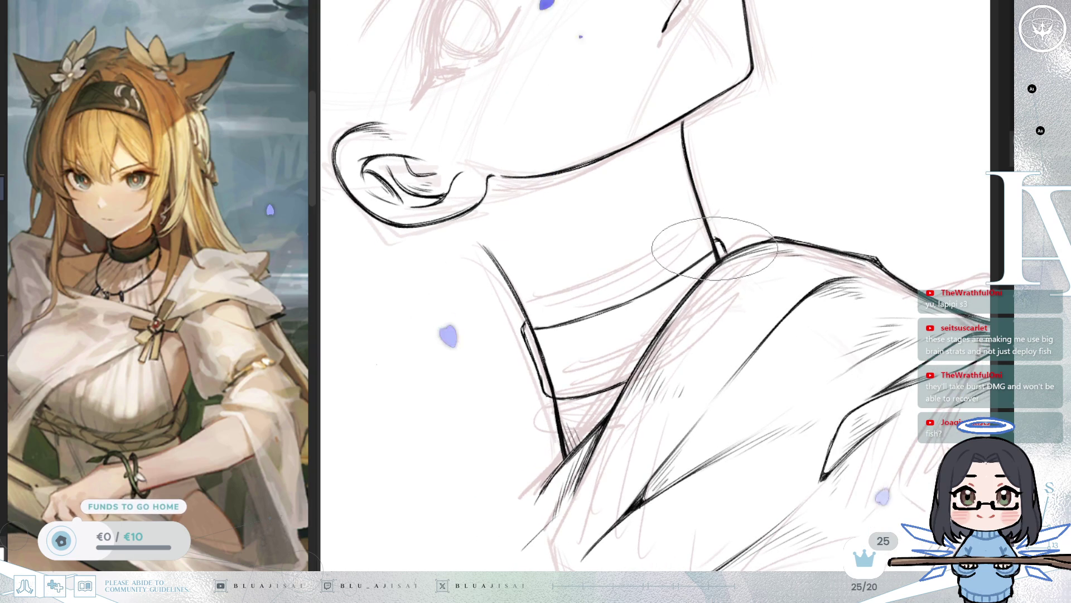
{"action": "mouse_move", "coordinate": [538, 321]}
{"action": "left_mouse_down"}
{"action": "mouse_move", "coordinate": [597, 292]}
{"action": "mouse_move", "coordinate": [507, 303]}
{"action": "mouse_move", "coordinate": [689, 264]}
{"action": "left_mouse_up"}
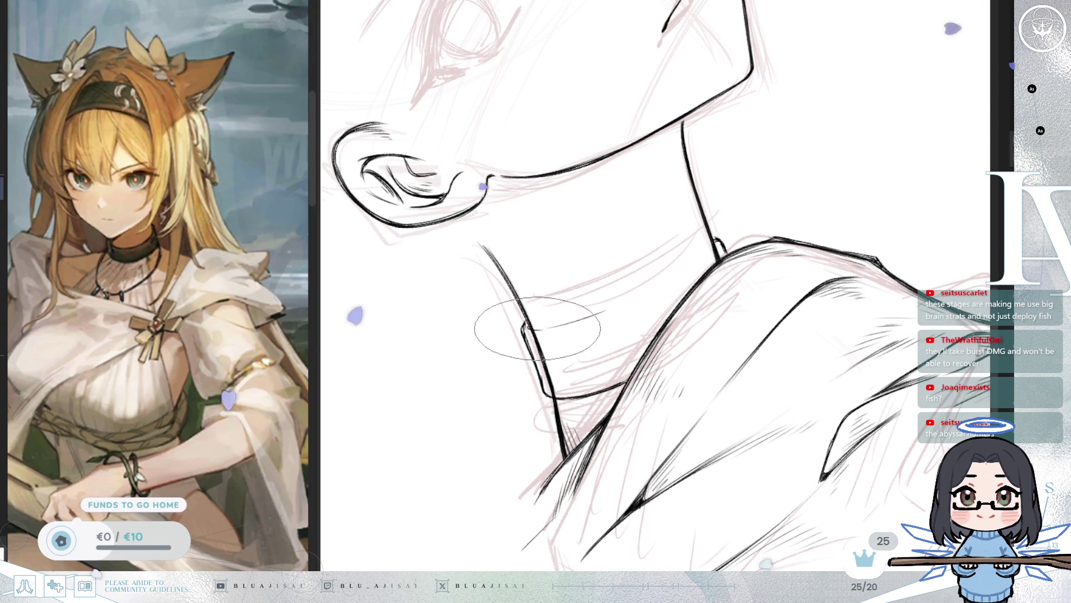
{"action": "left_click_drag", "start_coordinate": [528, 328], "coordinate": [693, 262]}
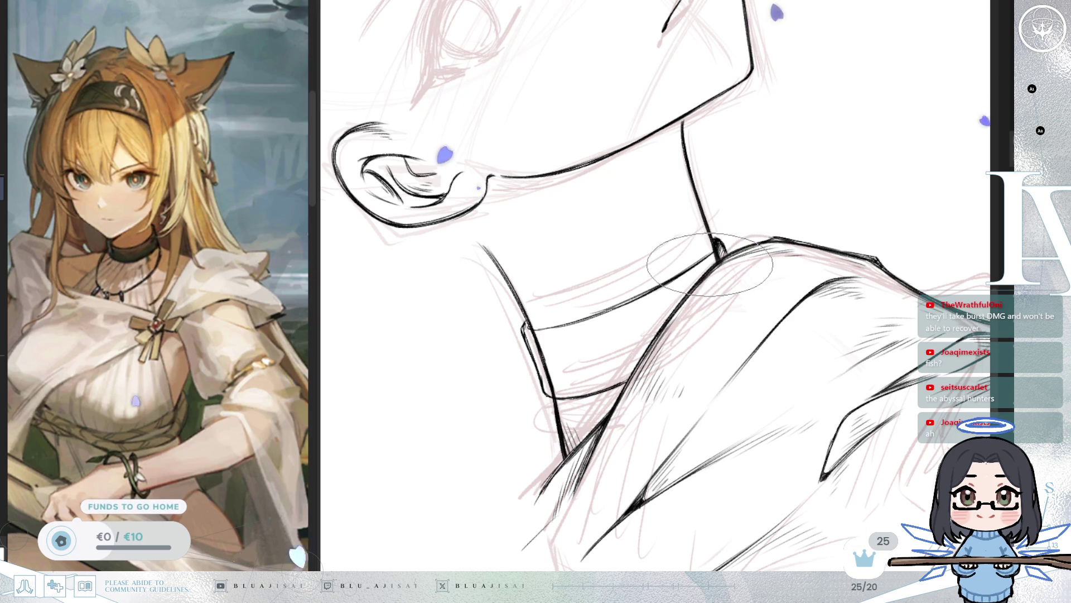
Step: Zoom out and pan to frame the whole head and neck for checking
{"action": "left_click_drag", "start_coordinate": [694, 267], "coordinate": [692, 278]}
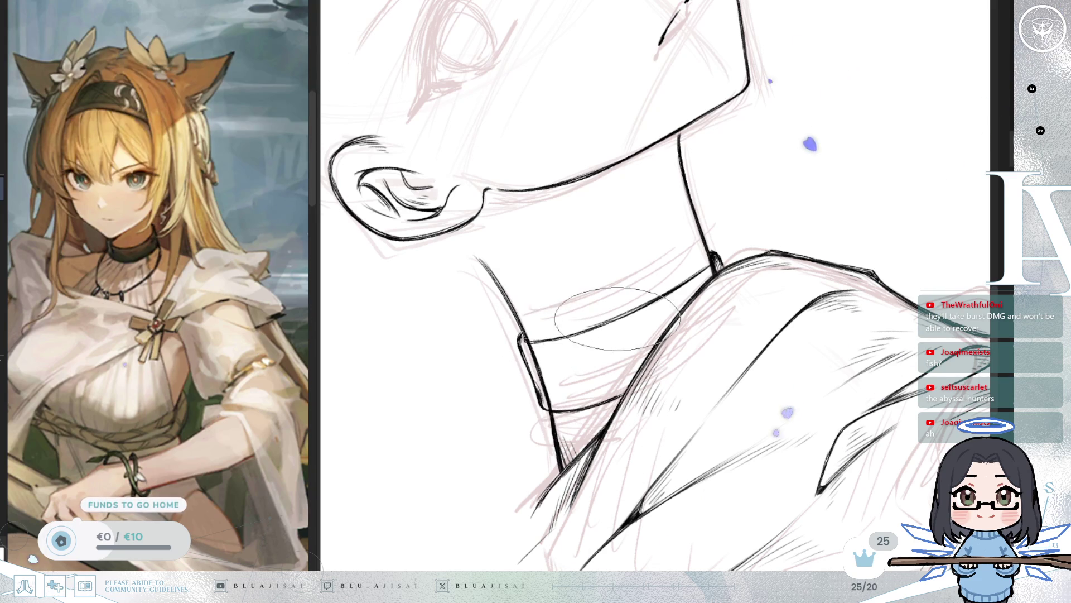
{"action": "scroll", "coordinate": [591, 329], "scroll_direction": "down", "scroll_amount": 3}
{"action": "mouse_move", "coordinate": [590, 330]}
{"action": "left_mouse_down"}
{"action": "mouse_move", "coordinate": [770, 279]}
{"action": "mouse_move", "coordinate": [841, 278]}
{"action": "left_mouse_up"}
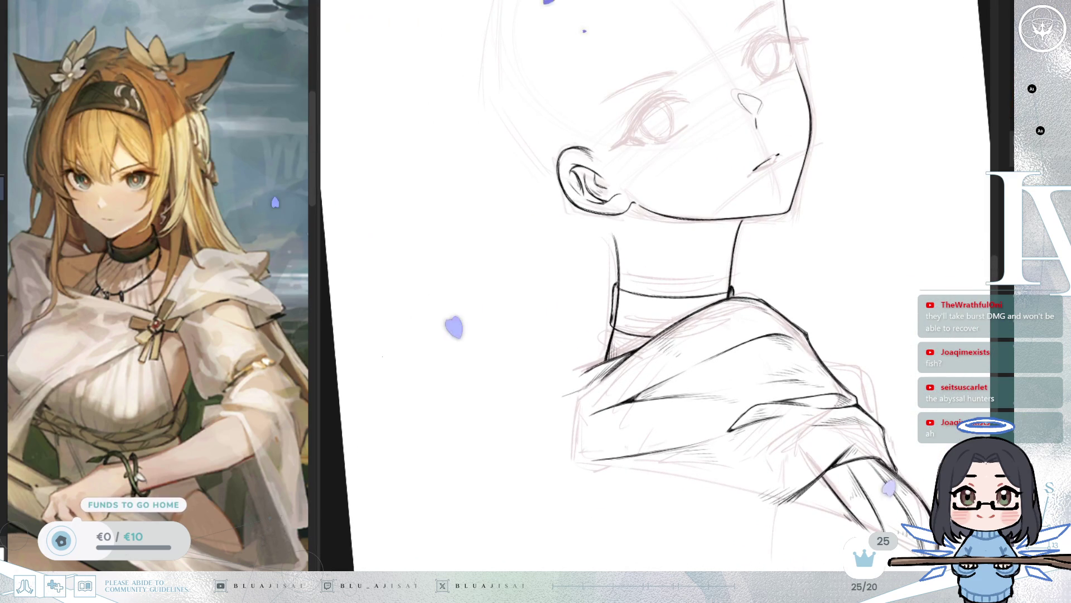
{"action": "scroll", "coordinate": [778, 256], "scroll_direction": "up", "scroll_amount": 3}
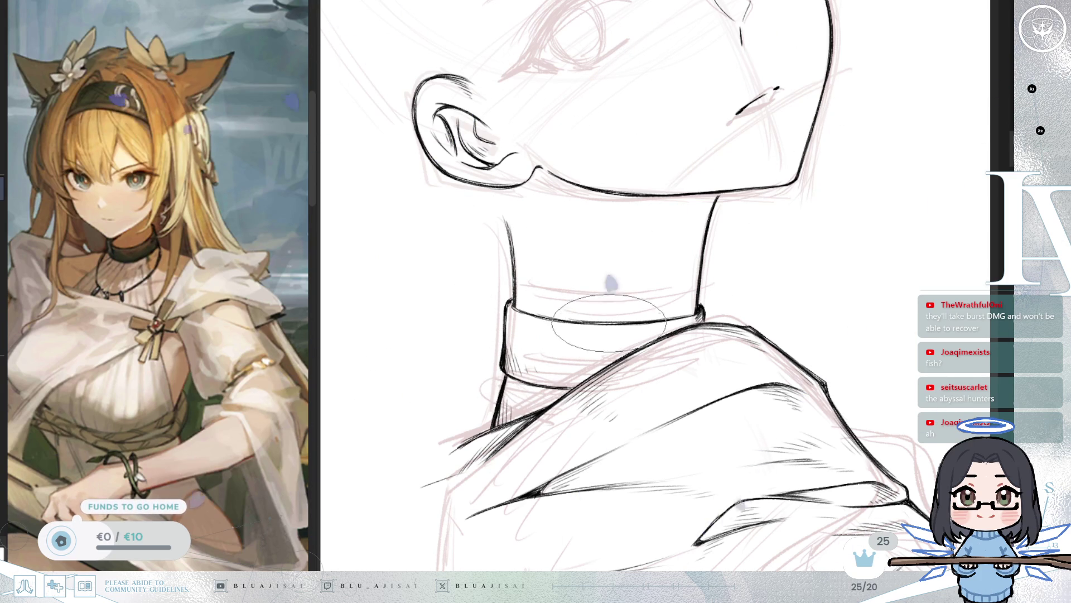
{"action": "scroll", "coordinate": [608, 325], "scroll_direction": "down", "scroll_amount": 3}
{"action": "left_click_drag", "start_coordinate": [802, 305], "coordinate": [805, 347]}
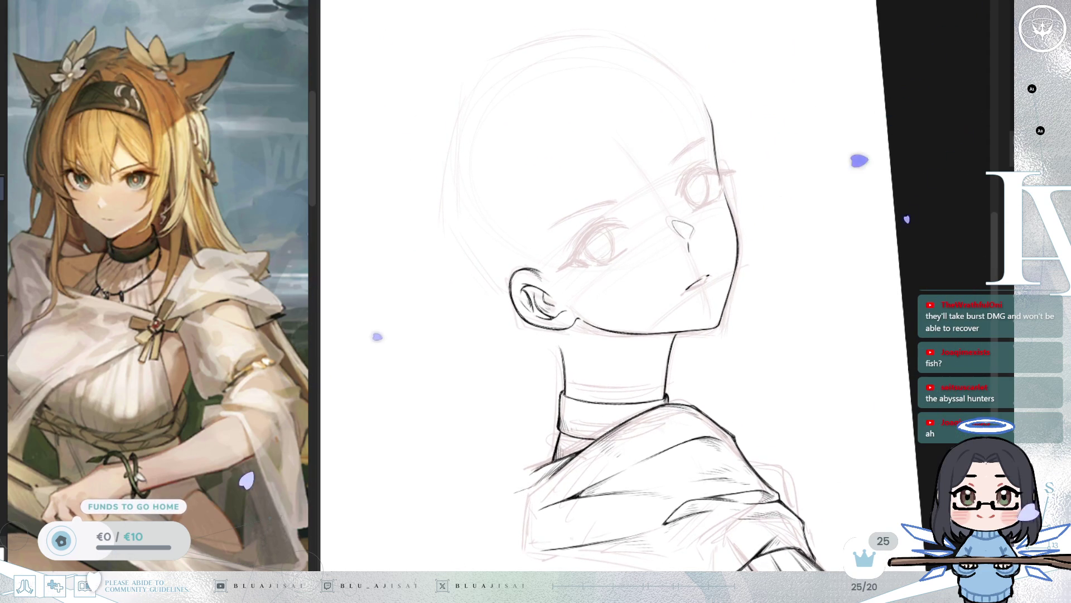
Step: Hide the pink sketch, mirror the view to check proportions, then restore the sketch and zoom in
{"action": "key", "text": "ctrl+h"}
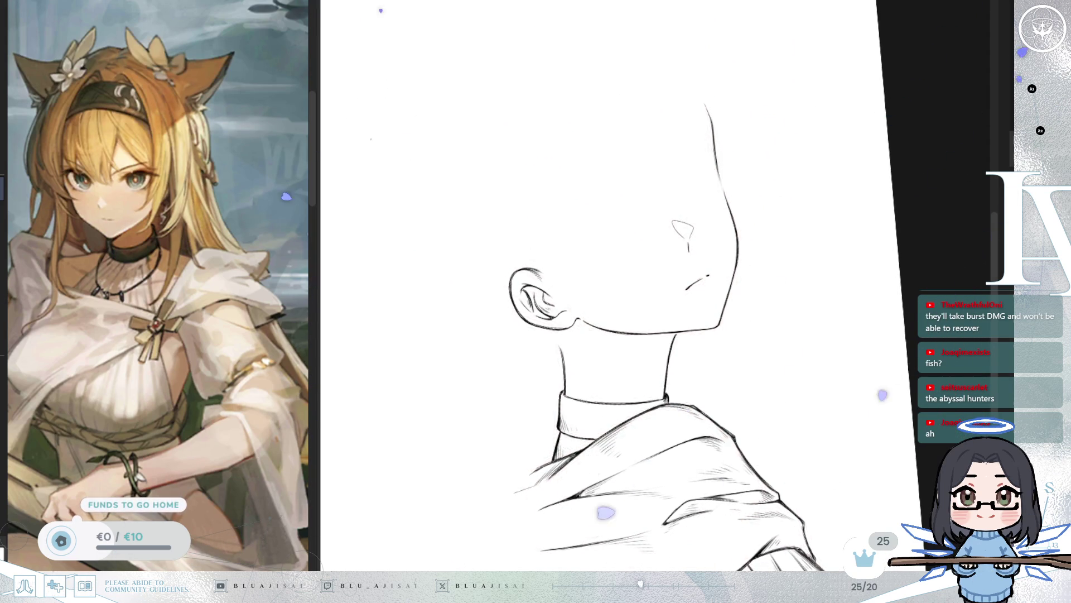
{"action": "key", "text": "ctrl+h"}
{"action": "key", "text": "h"}
{"action": "key", "text": "ctrl+h"}
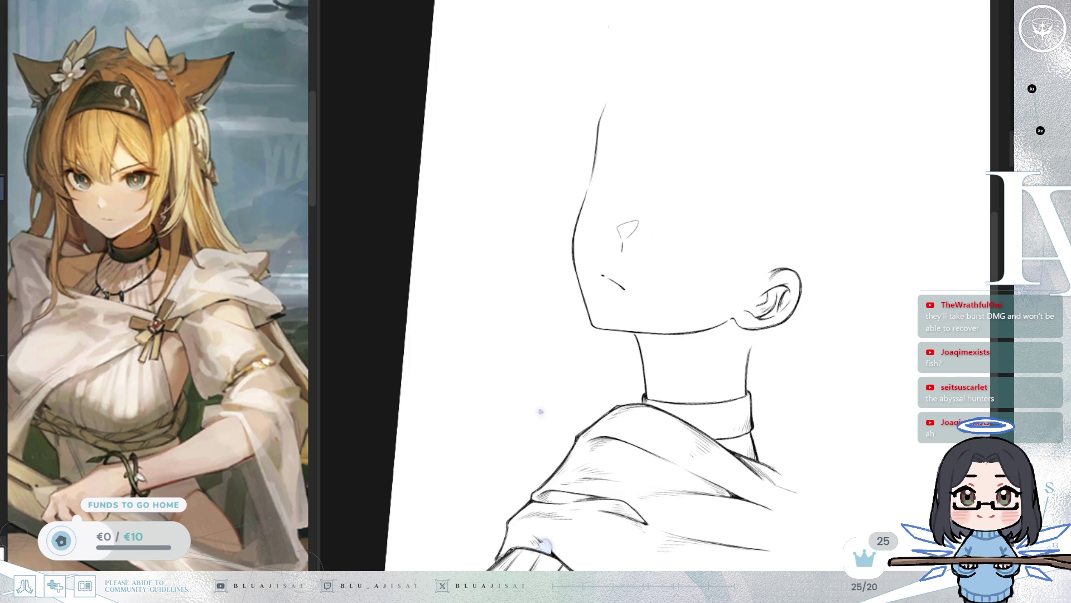
{"action": "key", "text": "ctrl+h"}
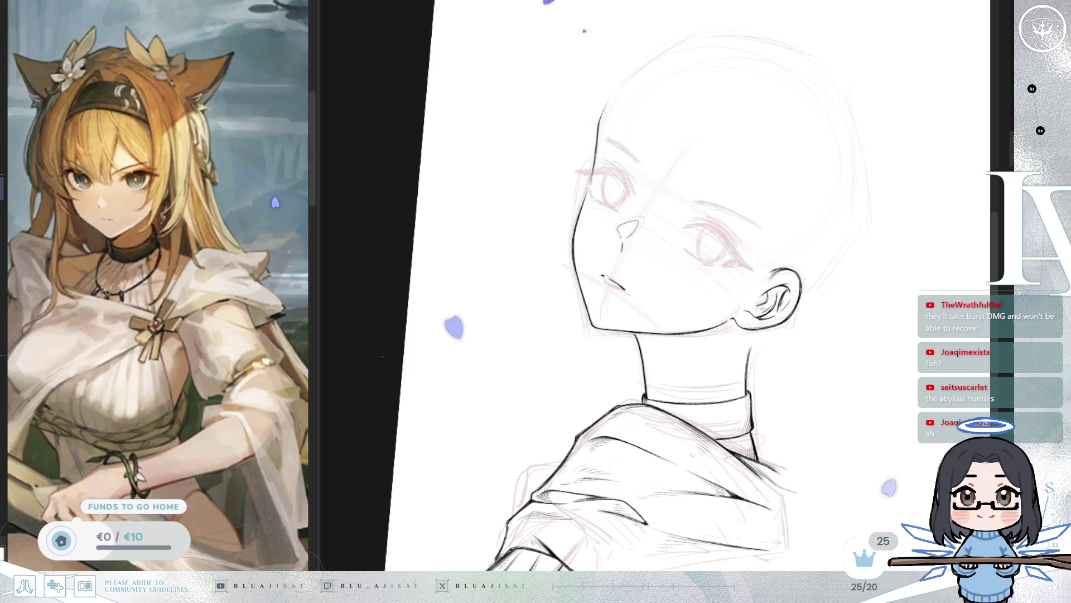
{"action": "key", "text": "ctrl+h"}
{"action": "key", "text": "ctrl+h"}
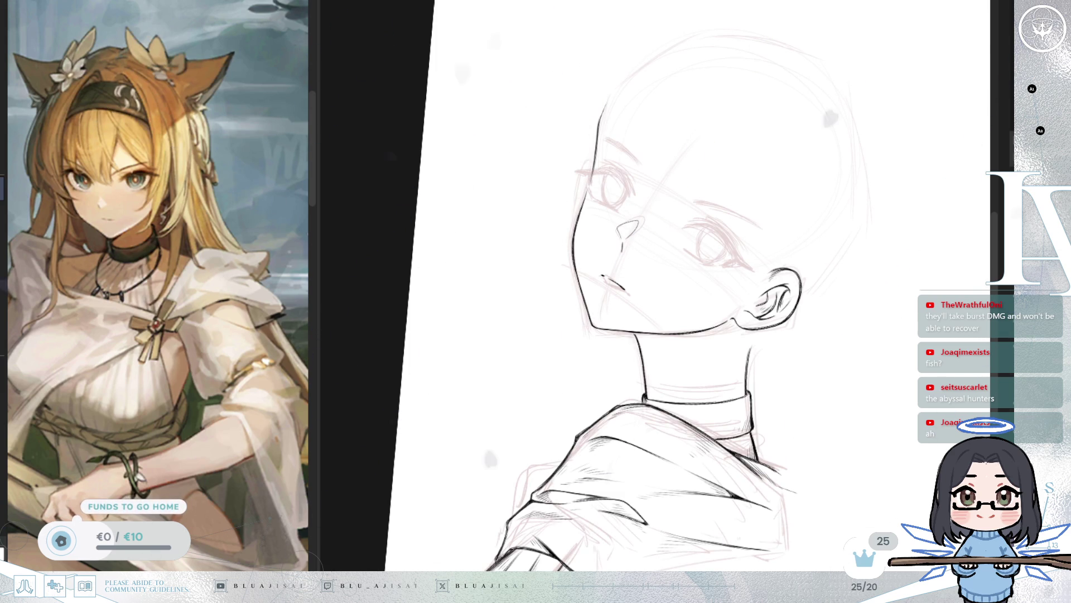
{"action": "scroll", "coordinate": [512, 210], "scroll_direction": "up", "scroll_amount": 3}
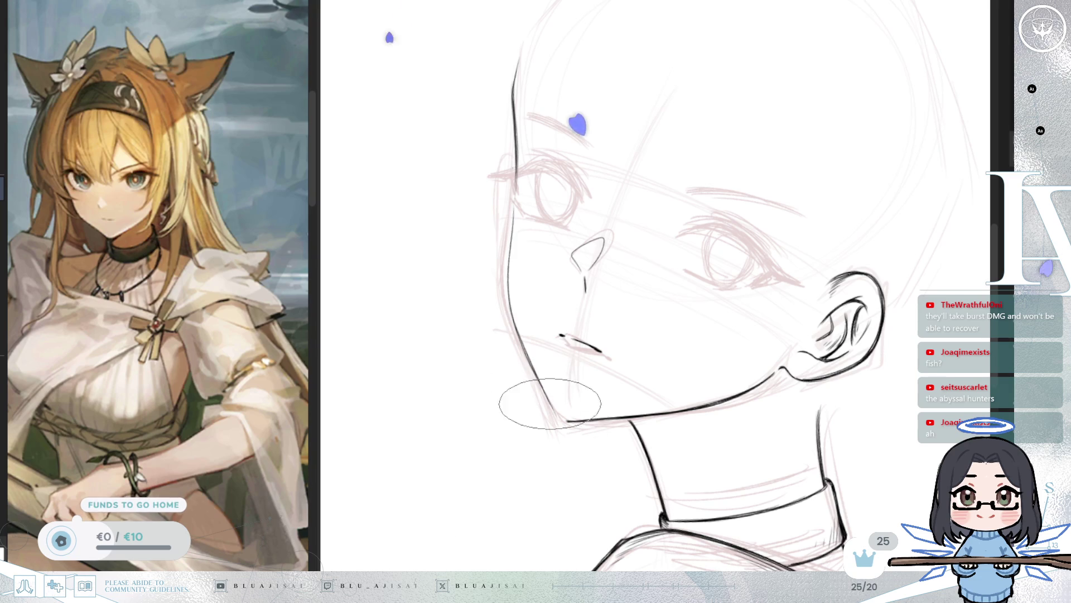
Step: Erase the old jawline stroke and mirror the view so the ear faces left
{"action": "key", "text": "minus"}
{"action": "mouse_move", "coordinate": [661, 419]}
{"action": "left_mouse_down"}
{"action": "mouse_move", "coordinate": [610, 443]}
{"action": "mouse_move", "coordinate": [669, 412]}
{"action": "mouse_move", "coordinate": [611, 448]}
{"action": "mouse_move", "coordinate": [717, 377]}
{"action": "mouse_move", "coordinate": [692, 406]}
{"action": "left_mouse_up"}
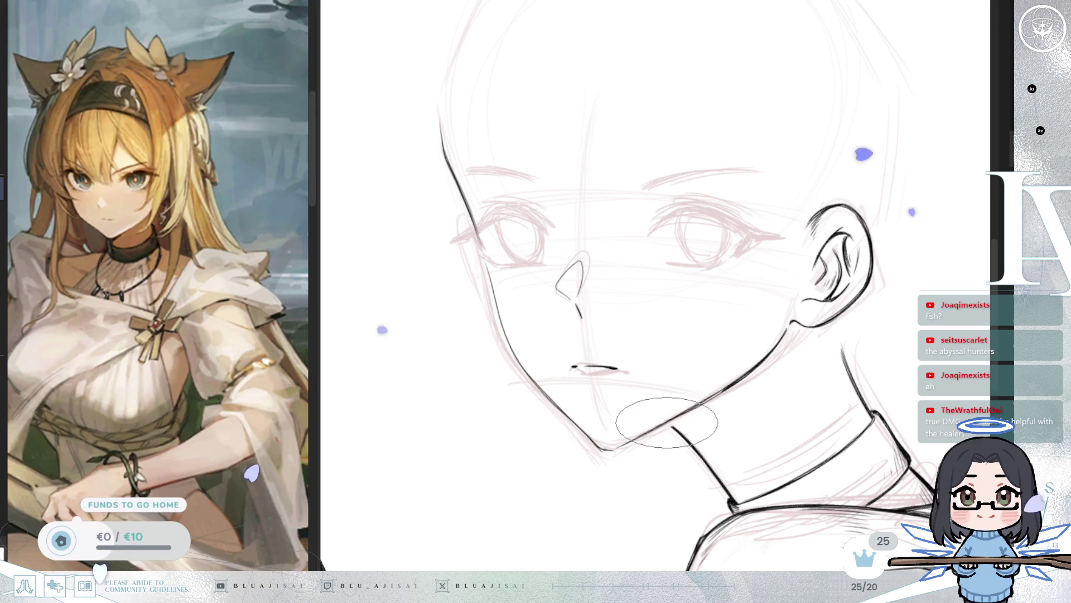
{"action": "mouse_move", "coordinate": [781, 346]}
{"action": "left_mouse_down"}
{"action": "mouse_move", "coordinate": [894, 311]}
{"action": "mouse_move", "coordinate": [849, 318]}
{"action": "mouse_move", "coordinate": [717, 411]}
{"action": "mouse_move", "coordinate": [761, 340]}
{"action": "mouse_move", "coordinate": [821, 332]}
{"action": "mouse_move", "coordinate": [765, 359]}
{"action": "mouse_move", "coordinate": [729, 359]}
{"action": "left_mouse_up"}
{"action": "key", "text": "h"}
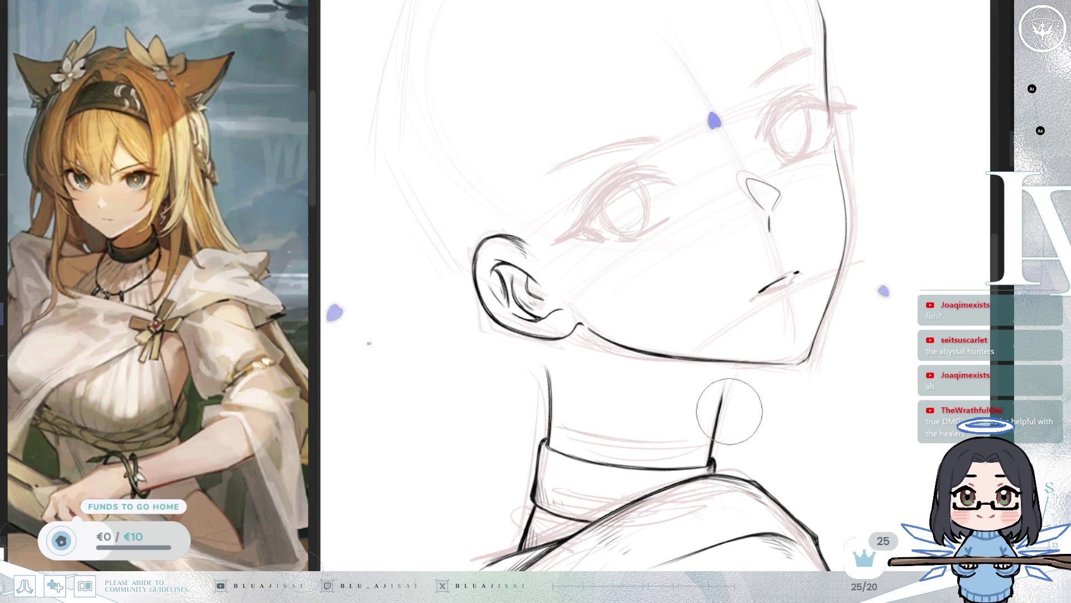
Step: Extend the neck line up to the chin, then set the view upright and un-mirrored
{"action": "left_click_drag", "start_coordinate": [731, 363], "coordinate": [723, 389]}
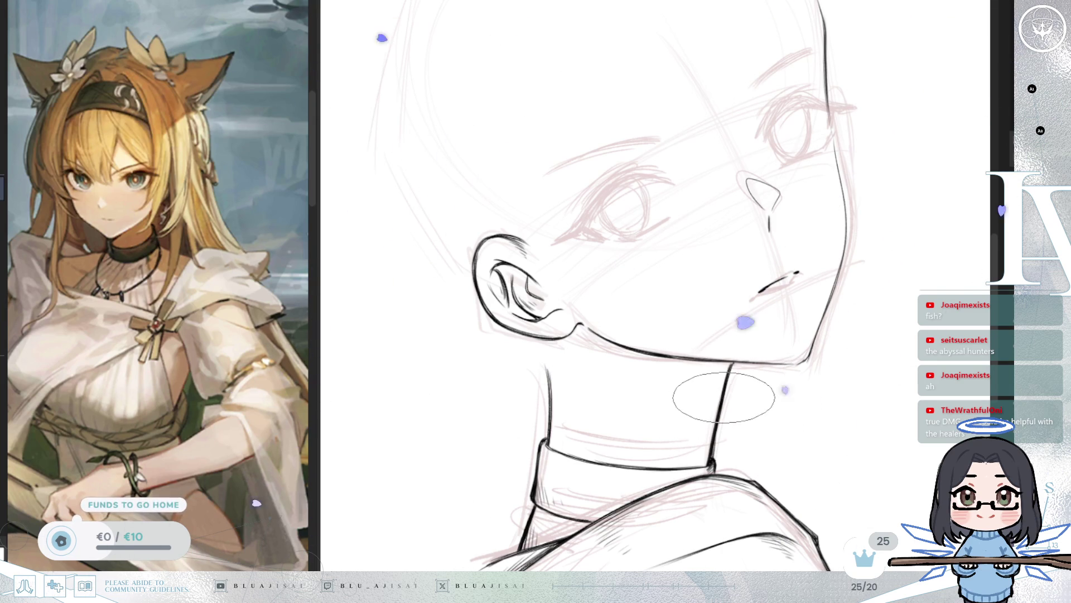
{"action": "key", "text": "minus"}
{"action": "key", "text": "minus"}
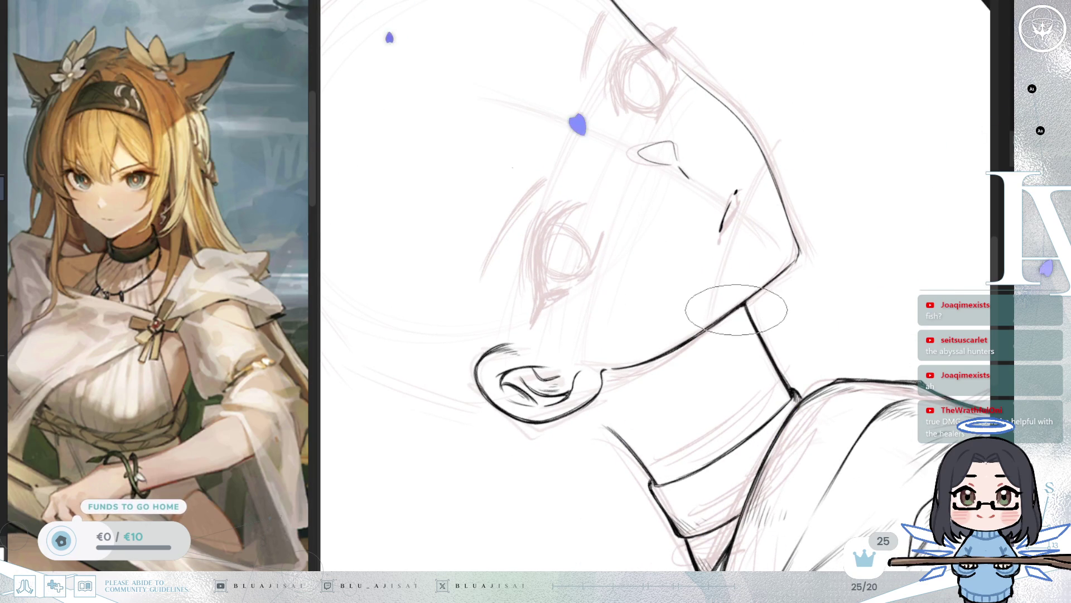
{"action": "key", "text": "asciicircum"}
{"action": "key", "text": "asciicircum"}
{"action": "key", "text": "h"}
Step: Rotate, zoom and mirror the view around the jaw and chin, then reset rotation
{"action": "left_click_drag", "start_coordinate": [781, 333], "coordinate": [873, 411]}
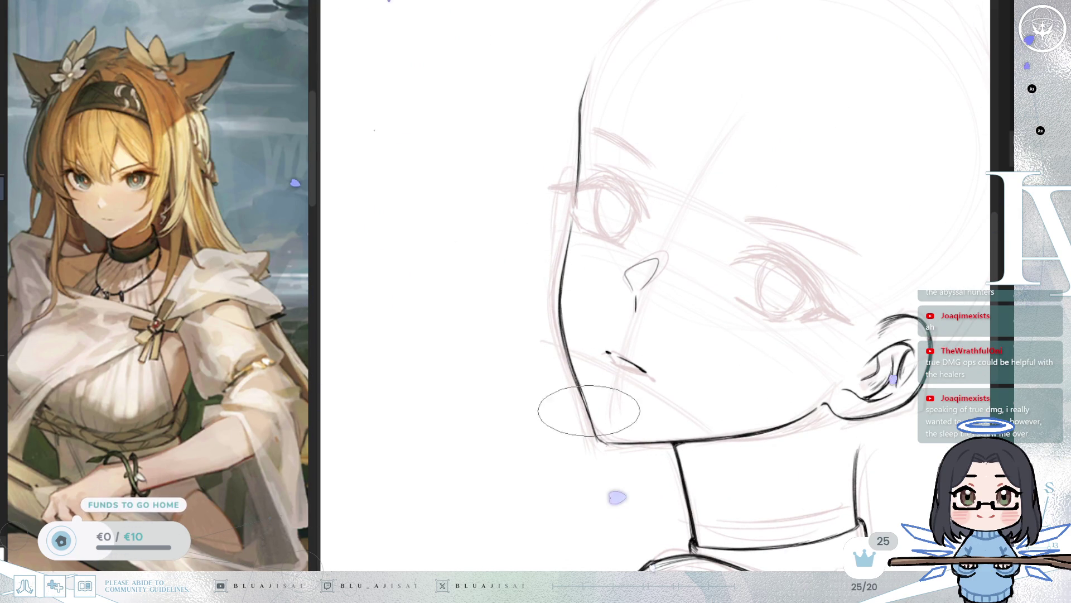
{"action": "left_click_drag", "start_coordinate": [594, 425], "coordinate": [609, 348]}
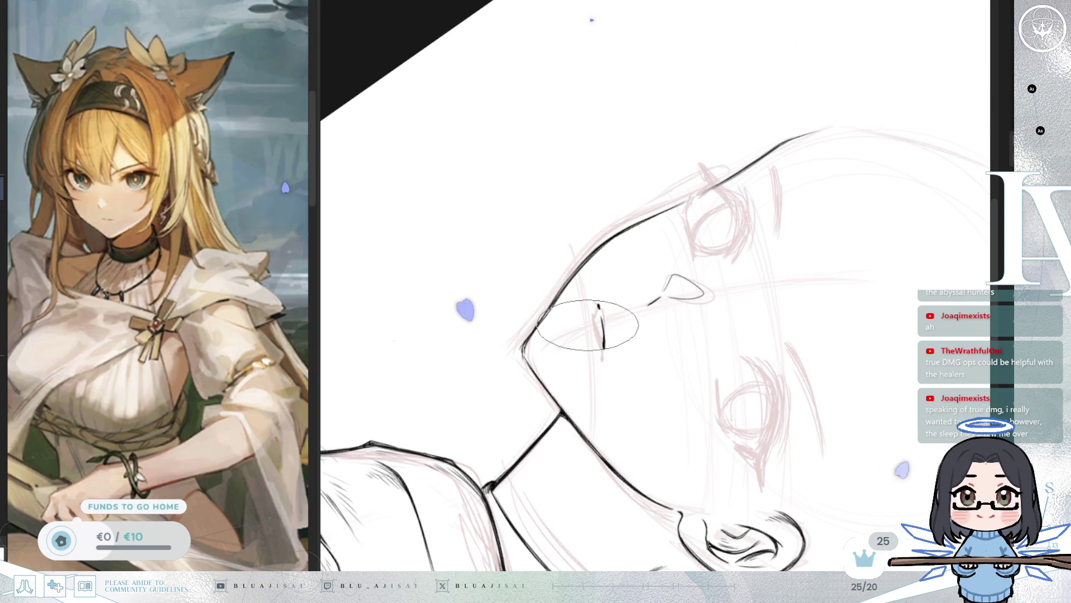
{"action": "key", "text": "ctrl+bracketright"}
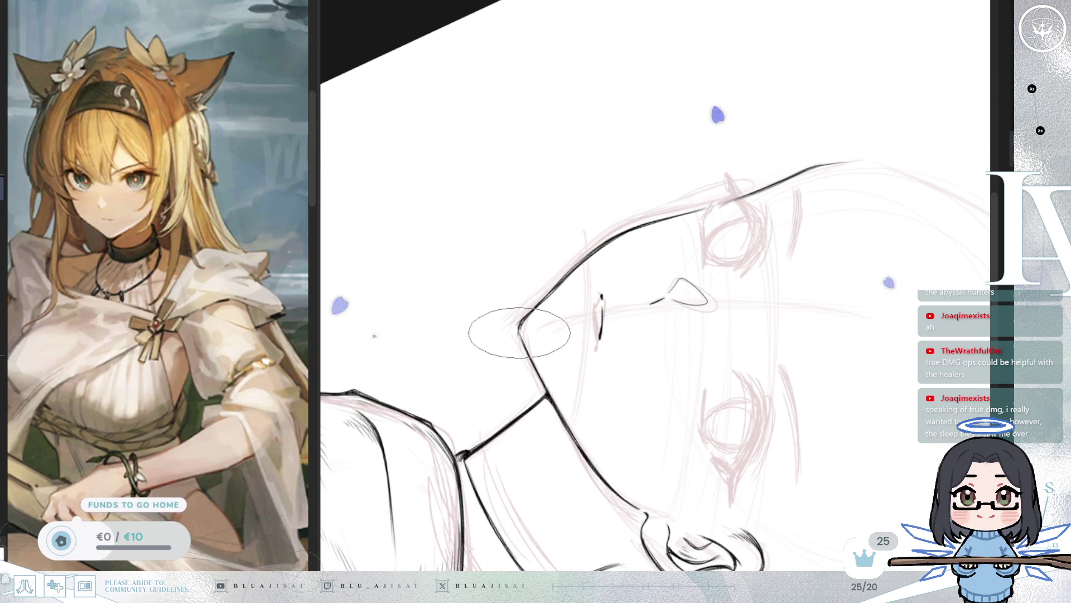
{"action": "mouse_move", "coordinate": [519, 328]}
{"action": "left_mouse_down"}
{"action": "mouse_move", "coordinate": [491, 453]}
{"action": "mouse_move", "coordinate": [641, 453]}
{"action": "mouse_move", "coordinate": [695, 433]}
{"action": "left_mouse_up"}
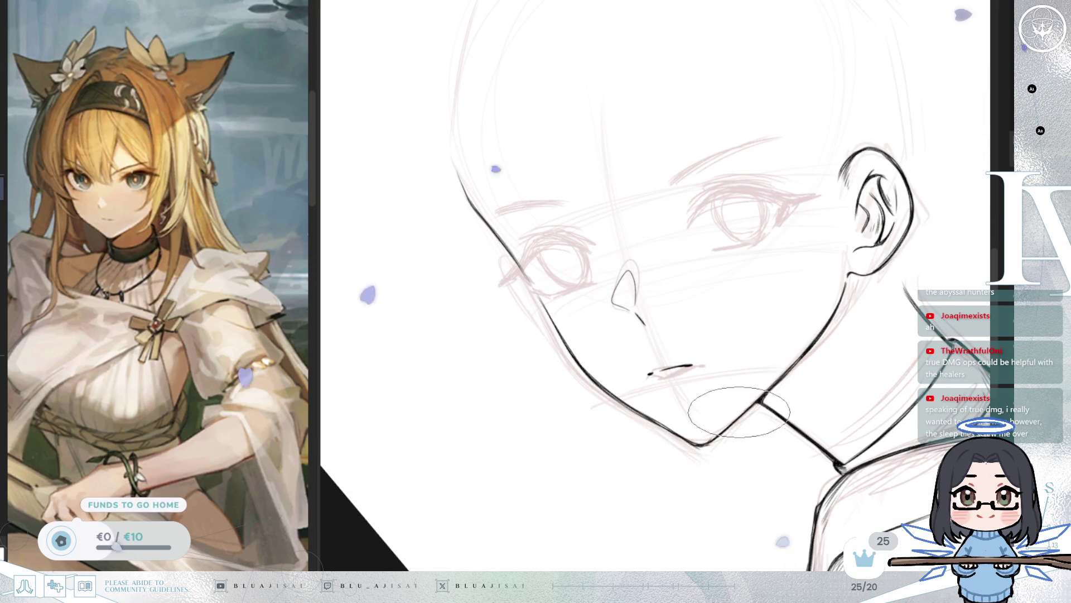
{"action": "left_click_drag", "start_coordinate": [771, 387], "coordinate": [780, 375]}
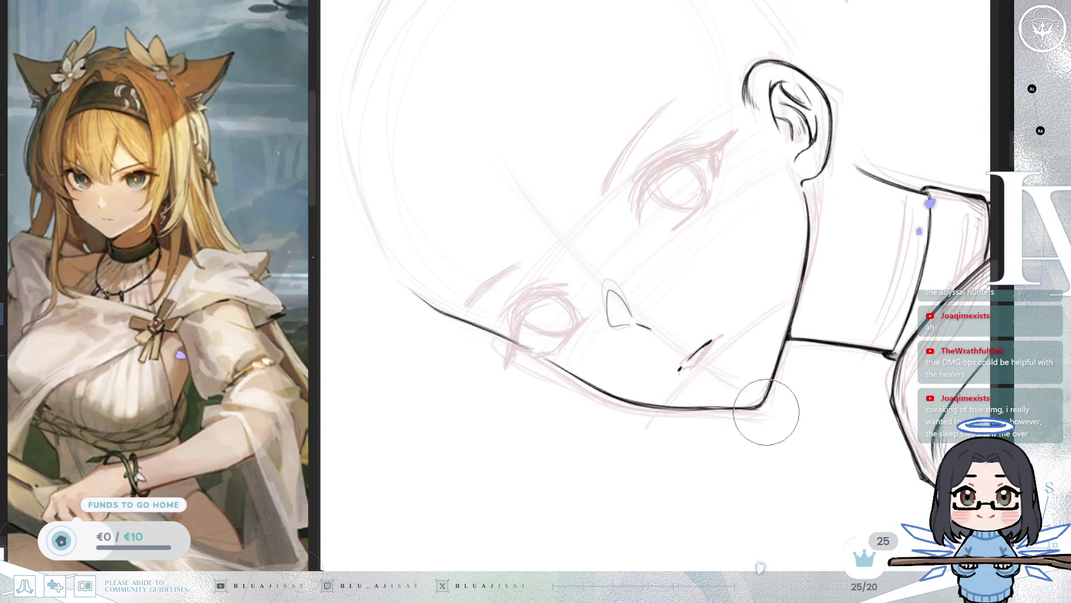
{"action": "mouse_move", "coordinate": [763, 414]}
{"action": "left_mouse_down"}
{"action": "mouse_move", "coordinate": [809, 407]}
{"action": "mouse_move", "coordinate": [804, 397]}
{"action": "left_mouse_up"}
{"action": "key", "text": "m"}
{"action": "key", "text": "5"}
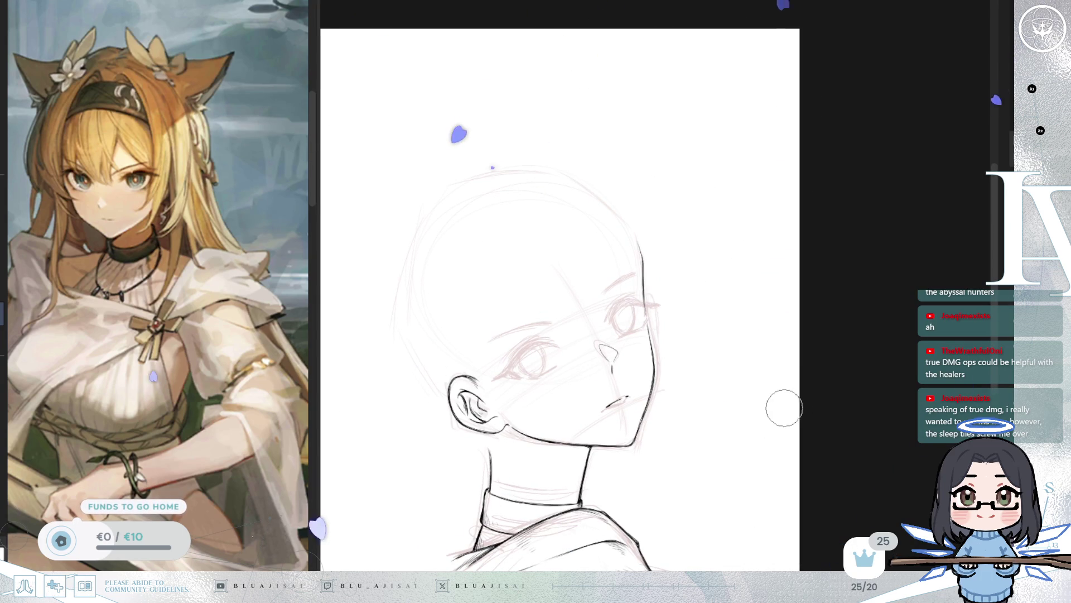
Step: Zoom in on the far eye and nose and draw the first upper-eyelid stroke
{"action": "mouse_move", "coordinate": [766, 428]}
{"action": "left_mouse_down"}
{"action": "mouse_move", "coordinate": [809, 436]}
{"action": "mouse_move", "coordinate": [814, 411]}
{"action": "mouse_move", "coordinate": [953, 342]}
{"action": "left_mouse_up"}
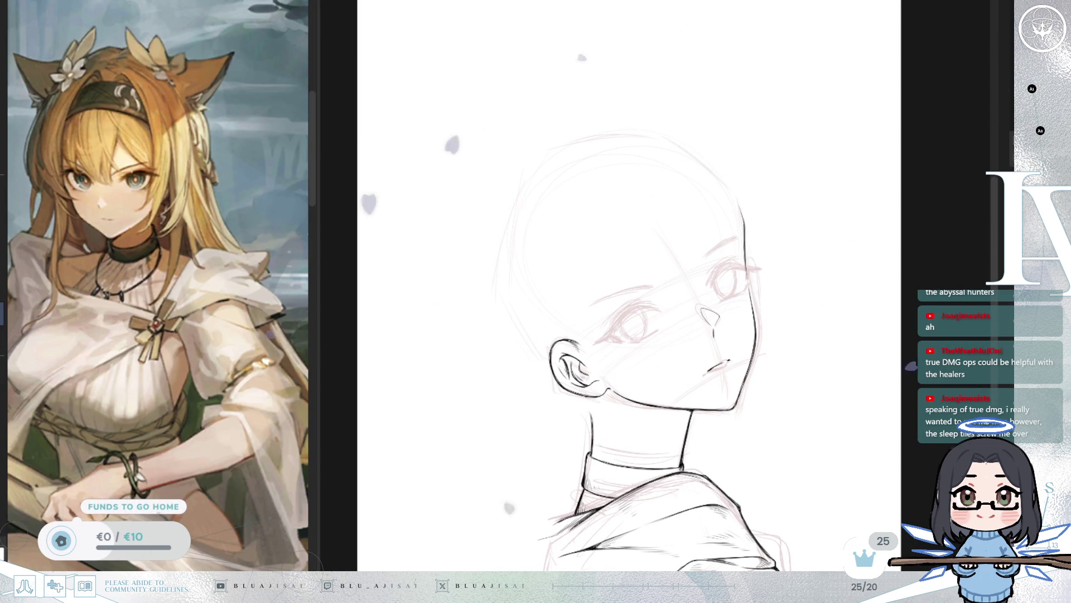
{"action": "scroll", "coordinate": [755, 371], "scroll_direction": "up", "scroll_amount": 3}
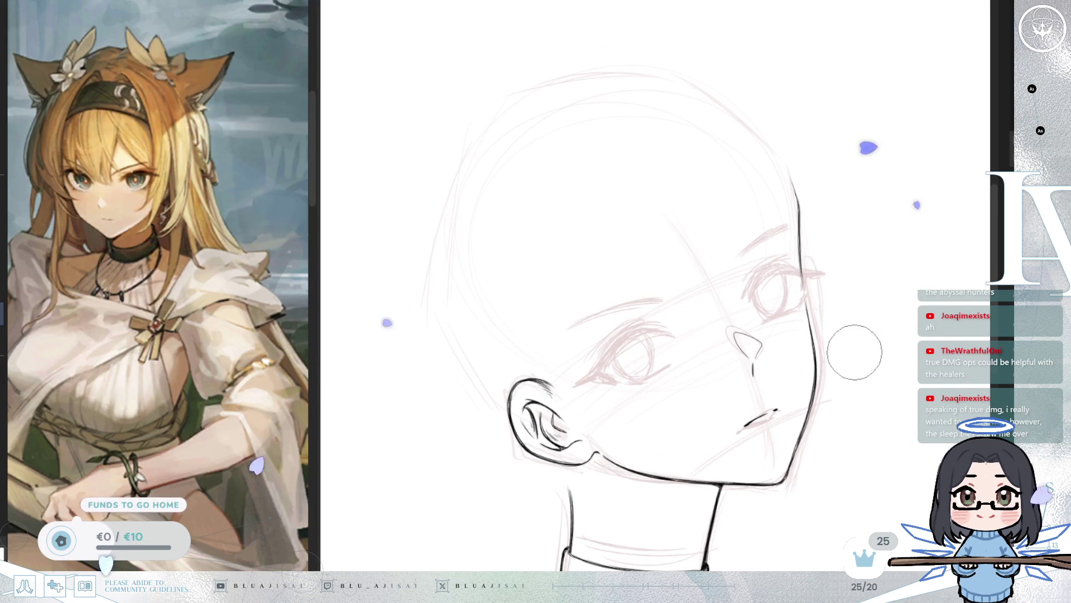
{"action": "scroll", "coordinate": [655, 316], "scroll_direction": "up", "scroll_amount": 5}
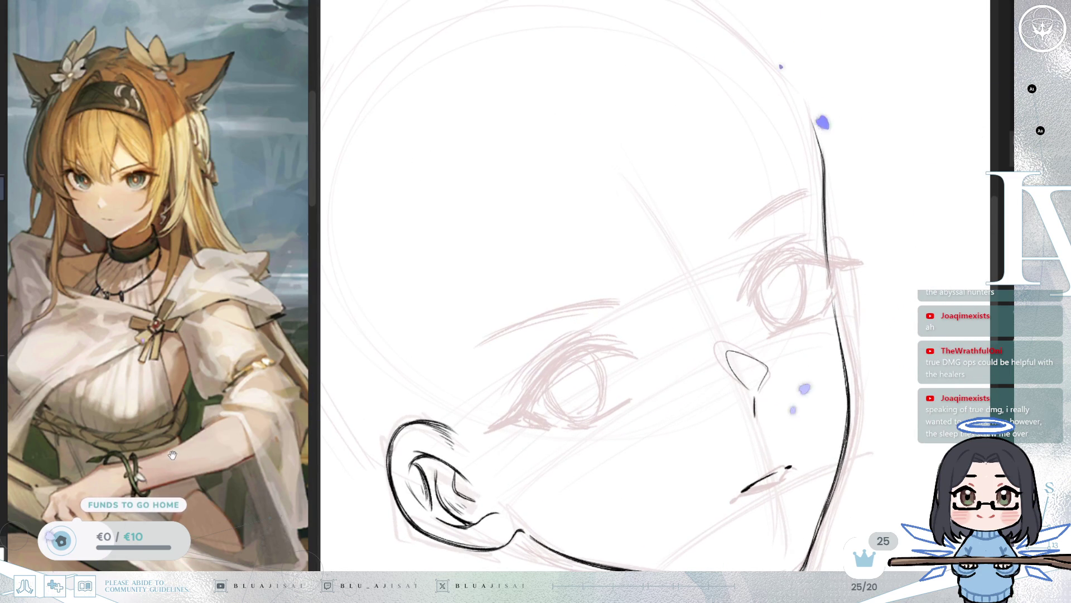
{"action": "left_click_drag", "start_coordinate": [173, 453], "coordinate": [218, 495]}
{"action": "left_click_drag", "start_coordinate": [774, 439], "coordinate": [760, 361]}
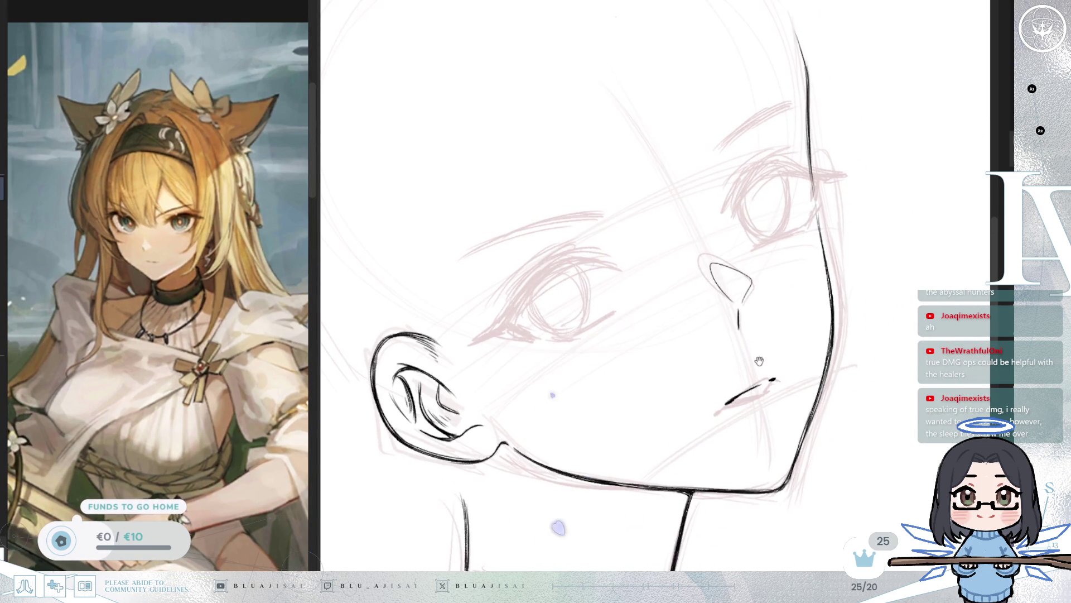
{"action": "scroll", "coordinate": [759, 361], "scroll_direction": "up", "scroll_amount": 5}
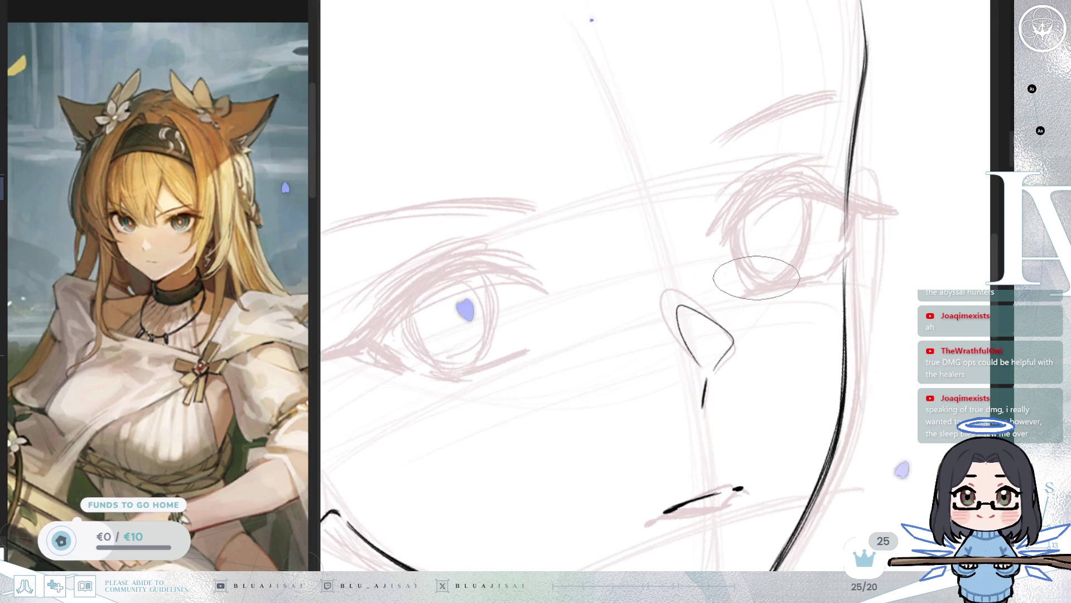
{"action": "scroll", "coordinate": [756, 271], "scroll_direction": "up", "scroll_amount": 3}
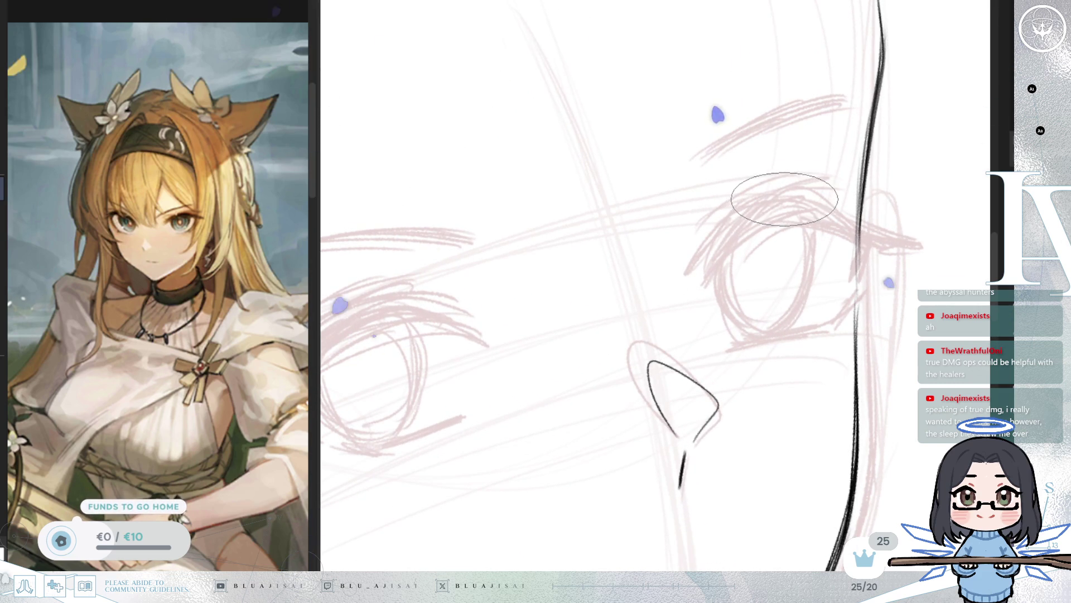
{"action": "left_click_drag", "start_coordinate": [781, 199], "coordinate": [696, 258]}
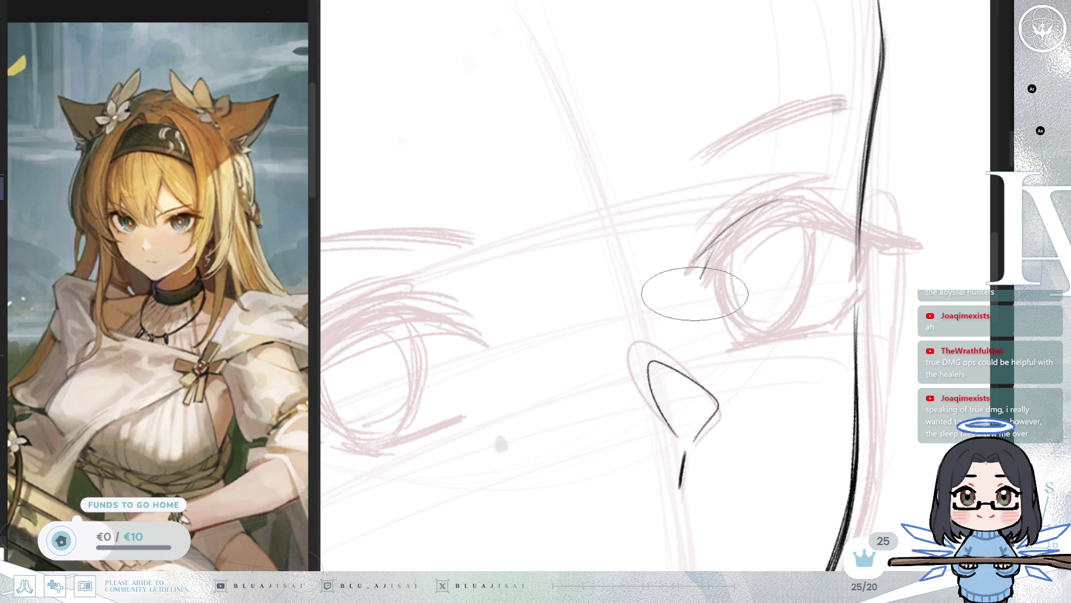
Step: Thicken the upper eyelid line and add a pointed lash flick at its outer corner
{"action": "left_click_drag", "start_coordinate": [776, 204], "coordinate": [692, 301]}
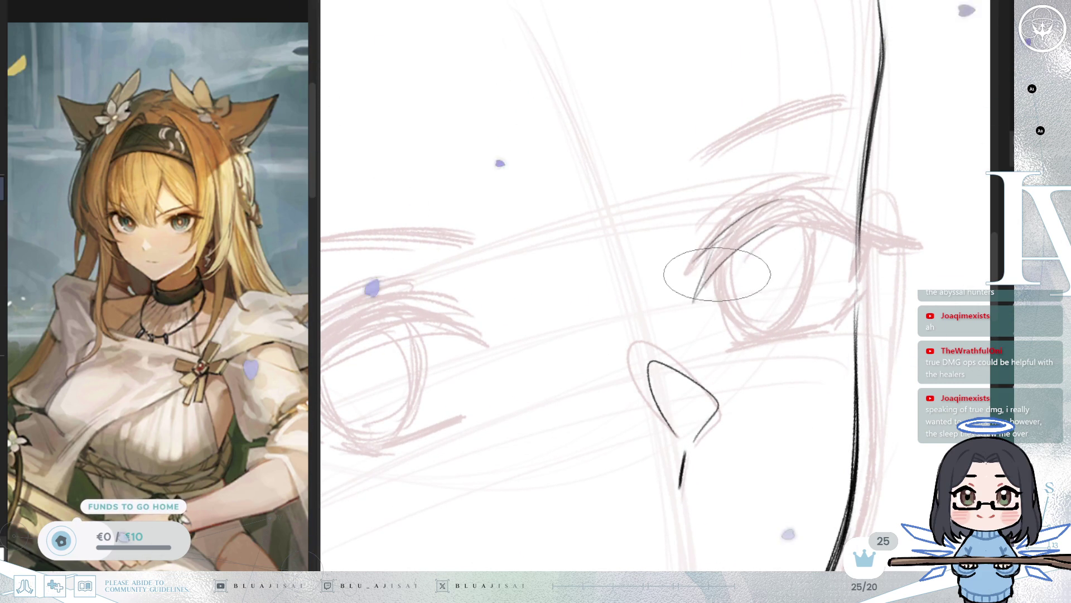
{"action": "left_click_drag", "start_coordinate": [798, 224], "coordinate": [702, 282]}
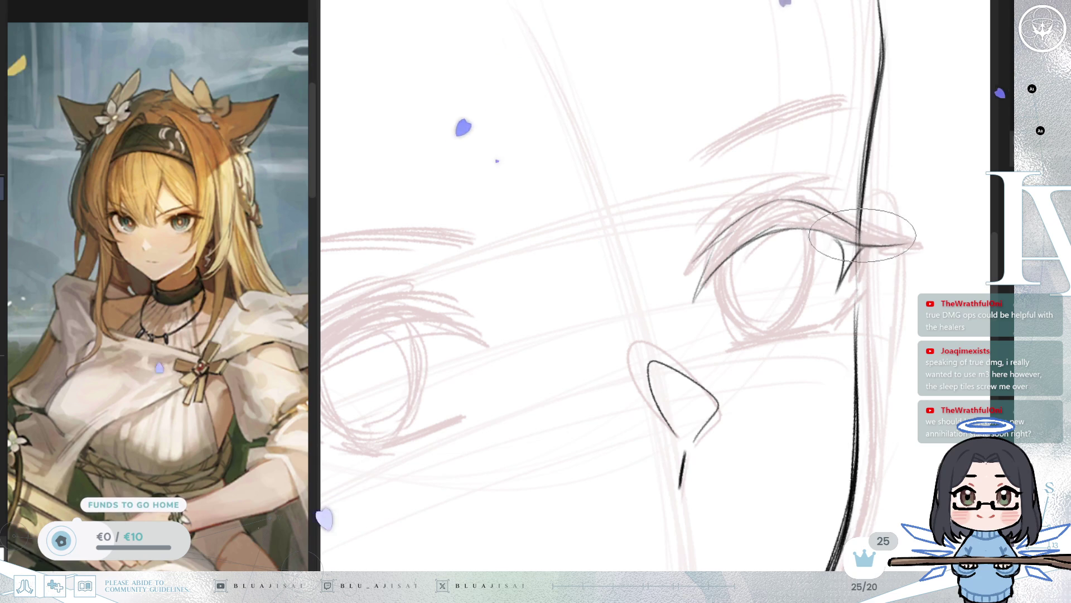
{"action": "key", "text": "m"}
{"action": "mouse_move", "coordinate": [793, 290]}
{"action": "left_mouse_down"}
{"action": "mouse_move", "coordinate": [831, 338]}
{"action": "mouse_move", "coordinate": [865, 341]}
{"action": "left_mouse_up"}
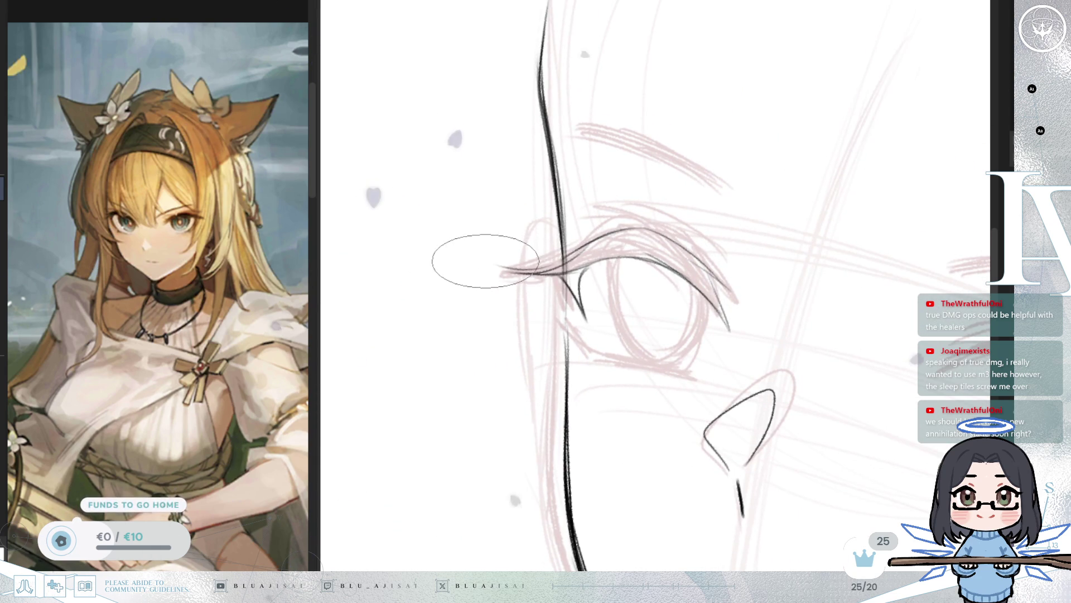
{"action": "left_click_drag", "start_coordinate": [490, 263], "coordinate": [564, 259]}
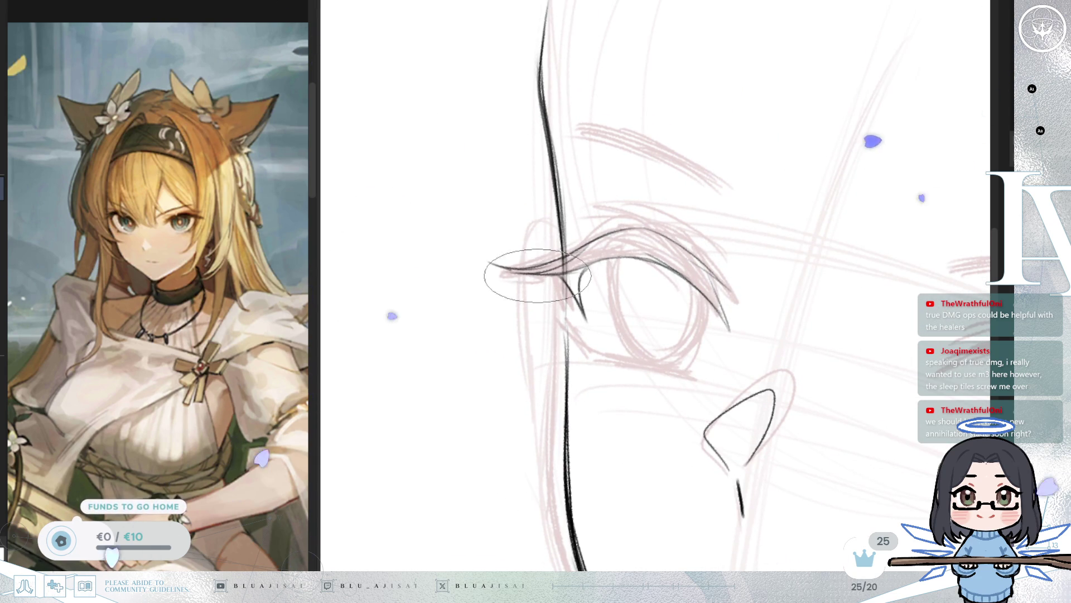
{"action": "left_click_drag", "start_coordinate": [861, 235], "coordinate": [793, 397]}
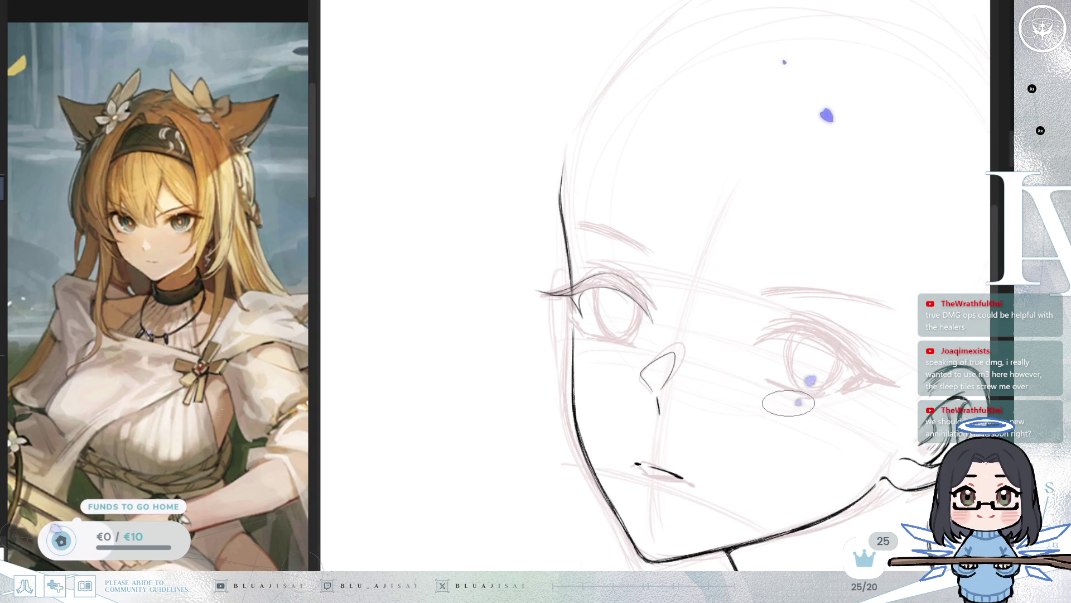
{"action": "scroll", "coordinate": [789, 402], "scroll_direction": "up", "scroll_amount": 3}
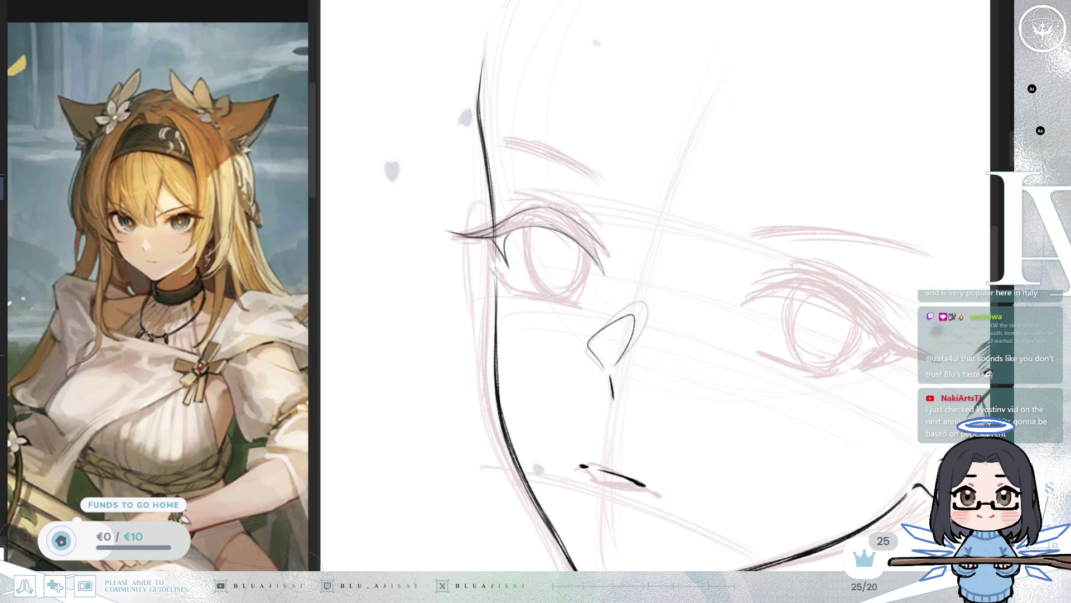
Step: Erase the inked mouth line, ink a lower eyelid under the eye, and lasso the eye
{"action": "mouse_move", "coordinate": [707, 233]}
{"action": "left_mouse_down"}
{"action": "mouse_move", "coordinate": [558, 211]}
{"action": "mouse_move", "coordinate": [718, 239]}
{"action": "mouse_move", "coordinate": [790, 275]}
{"action": "mouse_move", "coordinate": [790, 191]}
{"action": "mouse_move", "coordinate": [809, 162]}
{"action": "left_mouse_up"}
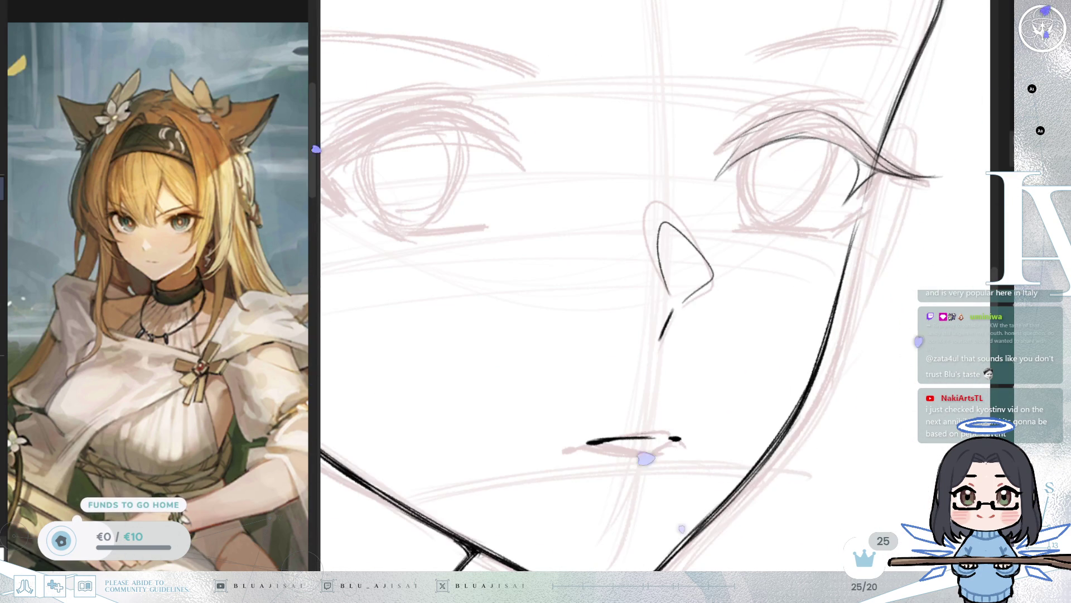
{"action": "left_click_drag", "start_coordinate": [574, 441], "coordinate": [694, 432]}
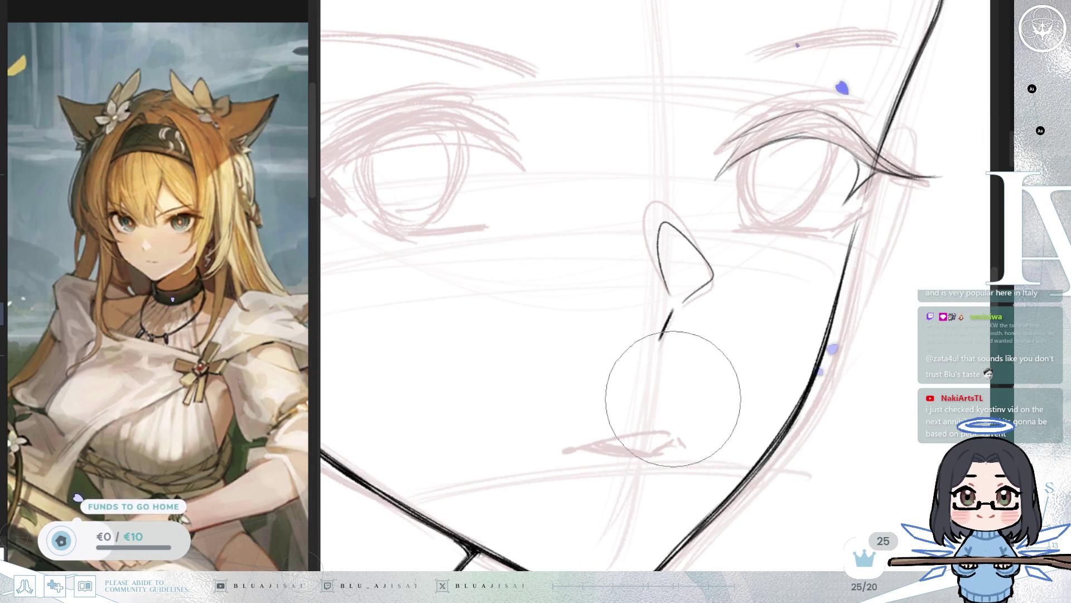
{"action": "left_click_drag", "start_coordinate": [890, 267], "coordinate": [641, 270]}
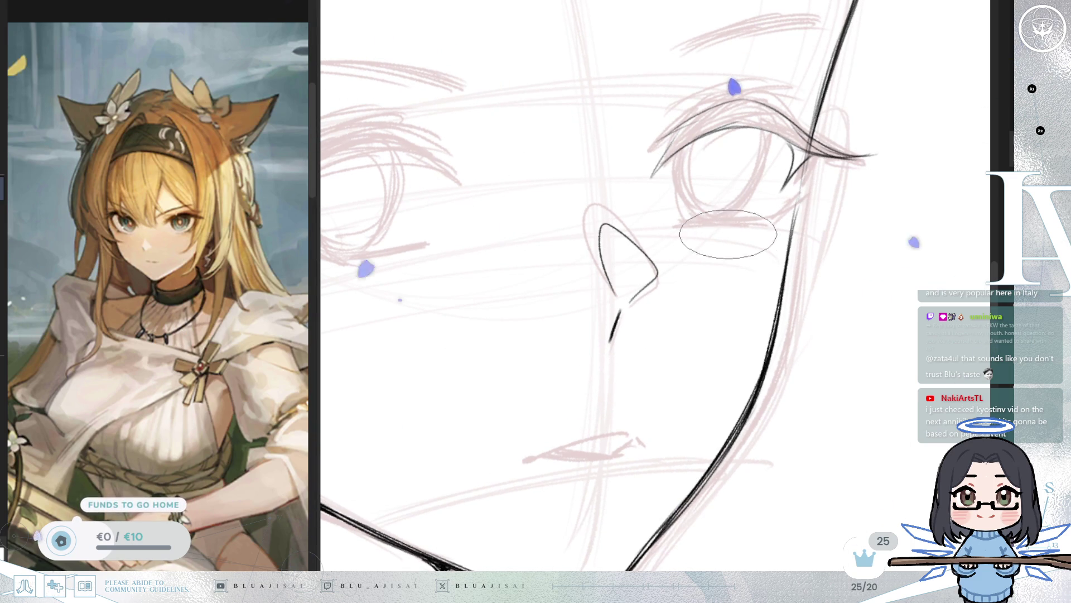
{"action": "mouse_move", "coordinate": [699, 228]}
{"action": "left_mouse_down"}
{"action": "mouse_move", "coordinate": [759, 230]}
{"action": "mouse_move", "coordinate": [698, 225]}
{"action": "mouse_move", "coordinate": [773, 208]}
{"action": "mouse_move", "coordinate": [720, 262]}
{"action": "left_mouse_up"}
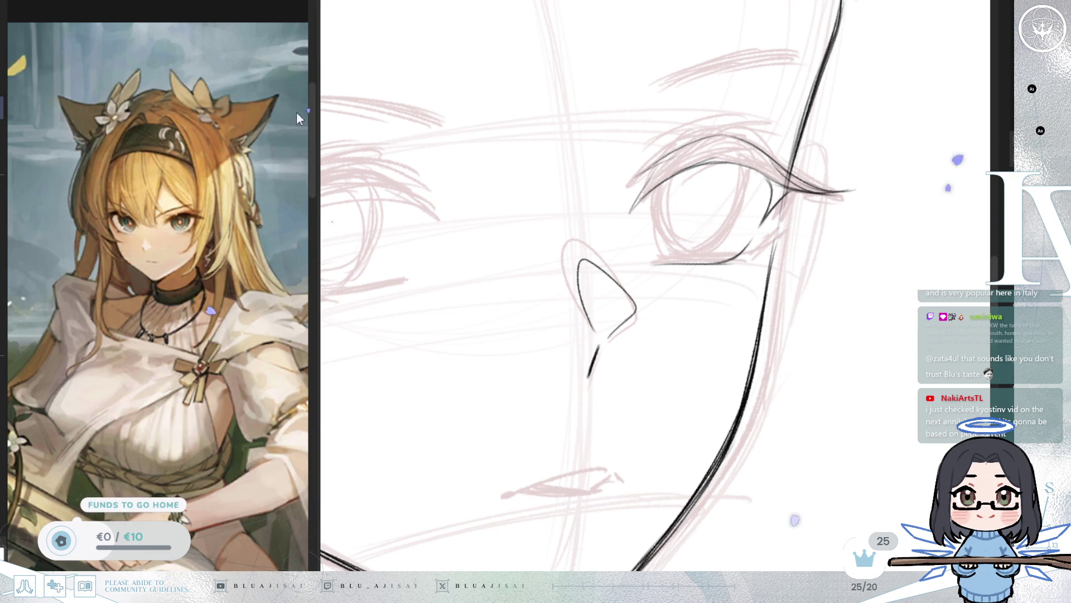
{"action": "mouse_move", "coordinate": [642, 214]}
{"action": "left_mouse_down"}
{"action": "mouse_move", "coordinate": [753, 88]}
{"action": "mouse_move", "coordinate": [775, 232]}
{"action": "mouse_move", "coordinate": [688, 240]}
{"action": "left_mouse_up"}
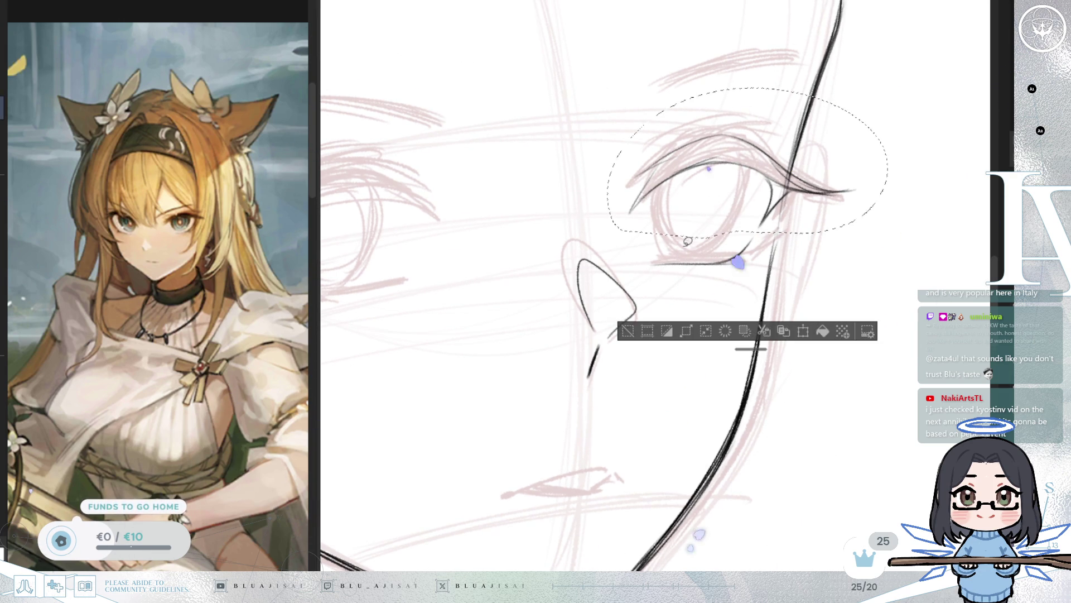
Step: Free Transform the selected eye to stretch it taller and tilt it, then deselect
{"action": "key", "text": "ctrl+t"}
{"action": "left_click_drag", "start_coordinate": [781, 84], "coordinate": [783, 74]}
{"action": "left_click_drag", "start_coordinate": [593, 221], "coordinate": [598, 214]}
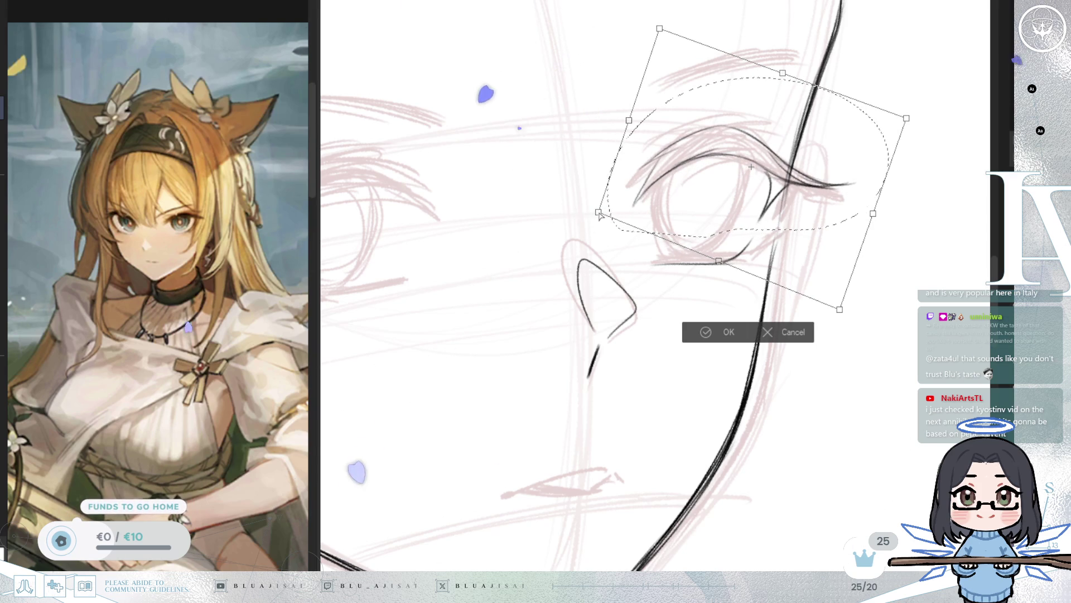
{"action": "left_click_drag", "start_coordinate": [873, 215], "coordinate": [875, 222]}
{"action": "left_click", "coordinate": [722, 336]}
{"action": "key", "text": "ctrl+d"}
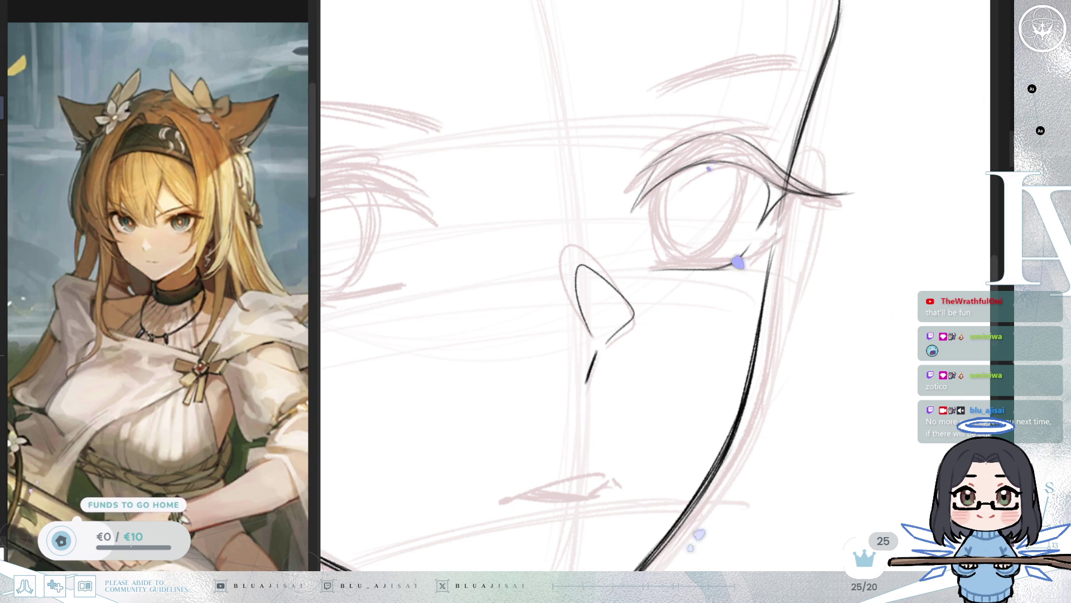
Step: Zoom in, thicken the eye's outer lash flick, then pan and zoom back out
{"action": "scroll", "coordinate": [785, 187], "scroll_direction": "up", "scroll_amount": 1}
{"action": "left_click_drag", "start_coordinate": [785, 187], "coordinate": [693, 233]}
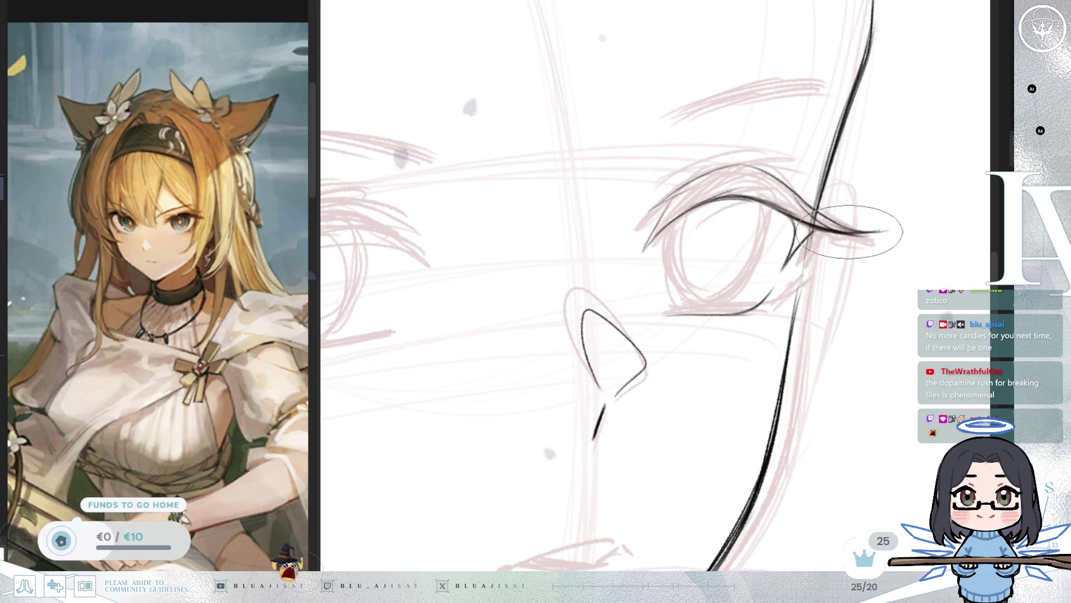
{"action": "mouse_move", "coordinate": [858, 244]}
{"action": "left_mouse_down"}
{"action": "mouse_move", "coordinate": [779, 254]}
{"action": "mouse_move", "coordinate": [841, 248]}
{"action": "left_mouse_up"}
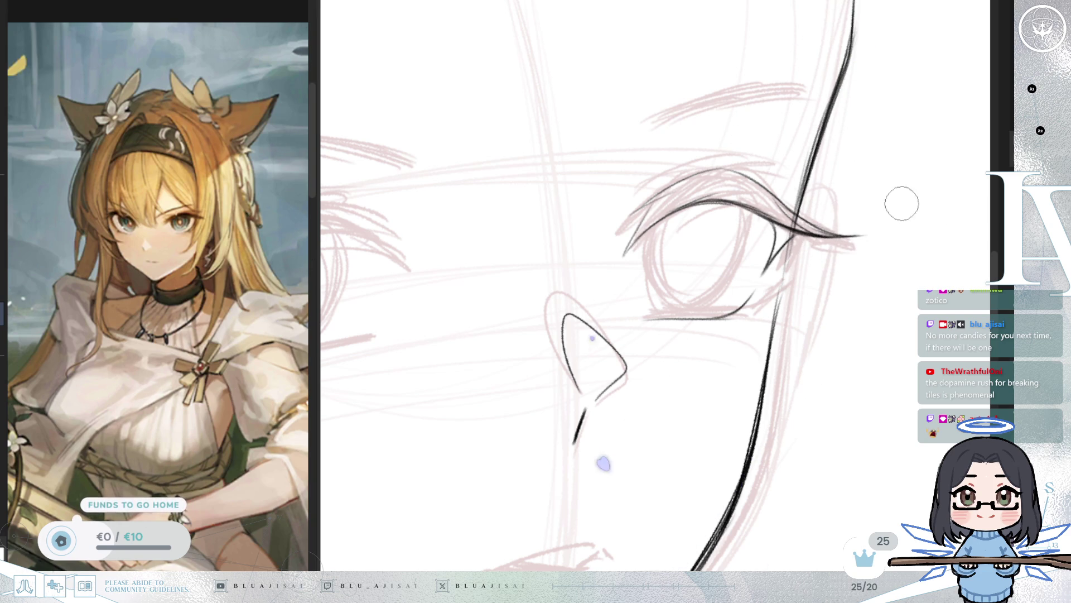
{"action": "scroll", "coordinate": [830, 223], "scroll_direction": "down", "scroll_amount": 2}
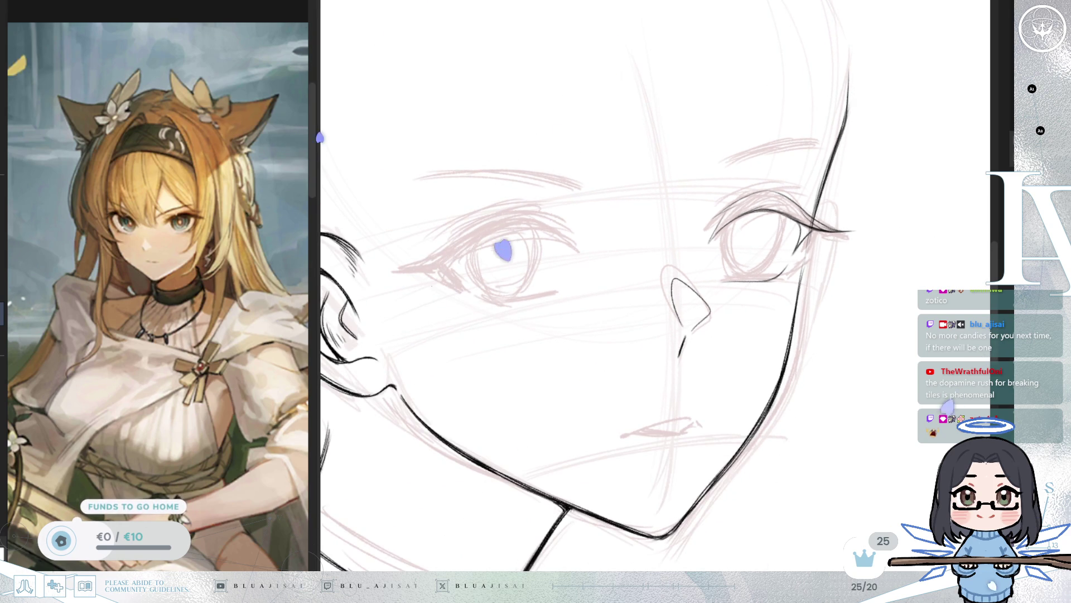
Step: Free Transform the far eye, widening it and skewing its corners to match the sketch
{"action": "key", "text": "4"}
{"action": "key", "text": "m"}
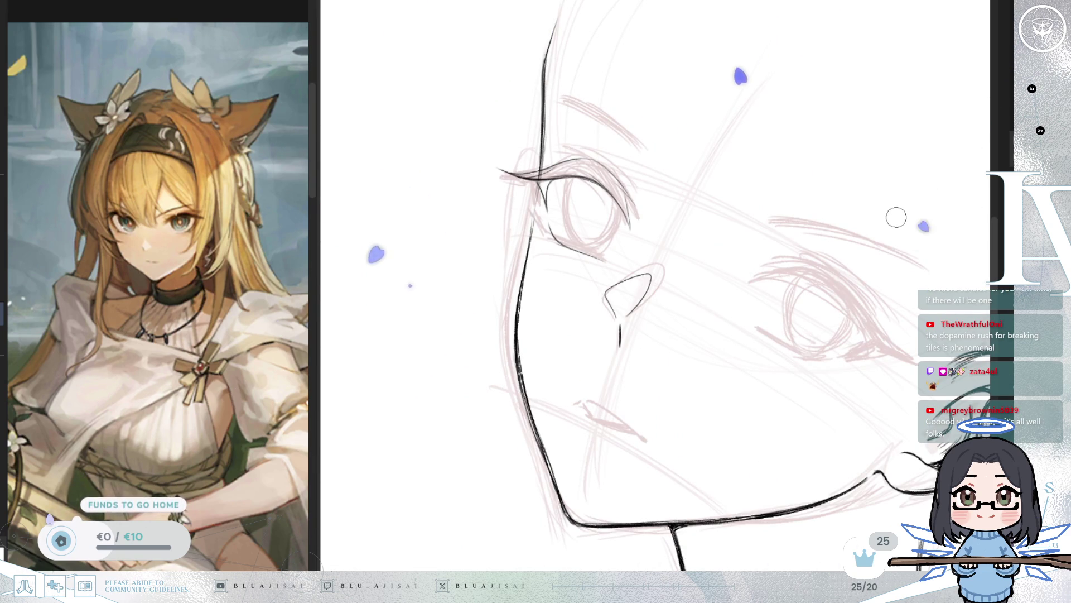
{"action": "key", "text": "ctrl+t"}
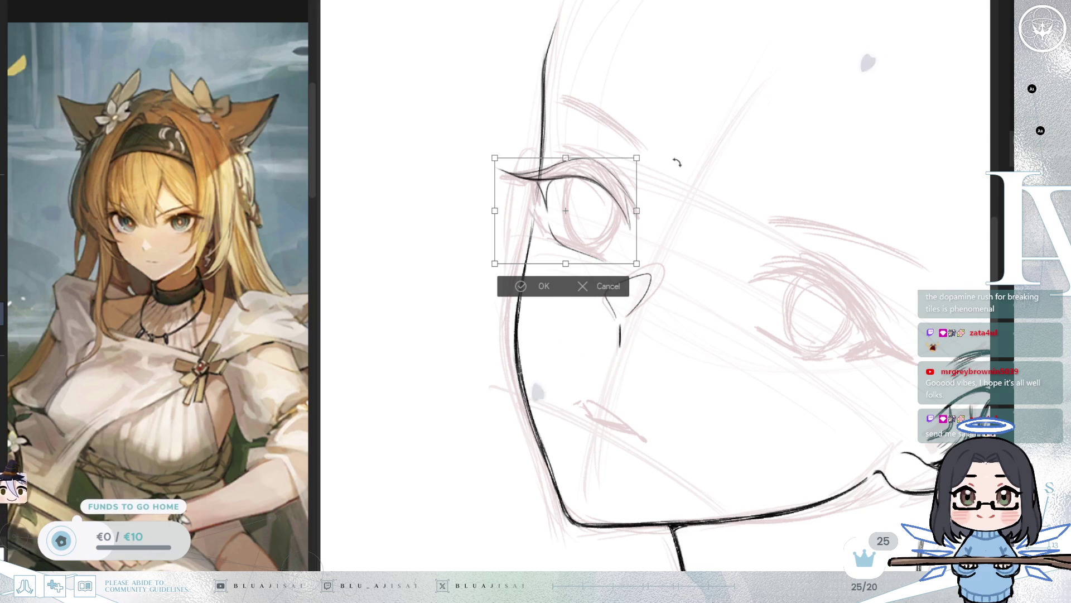
{"action": "left_click_drag", "start_coordinate": [637, 210], "coordinate": [642, 210]}
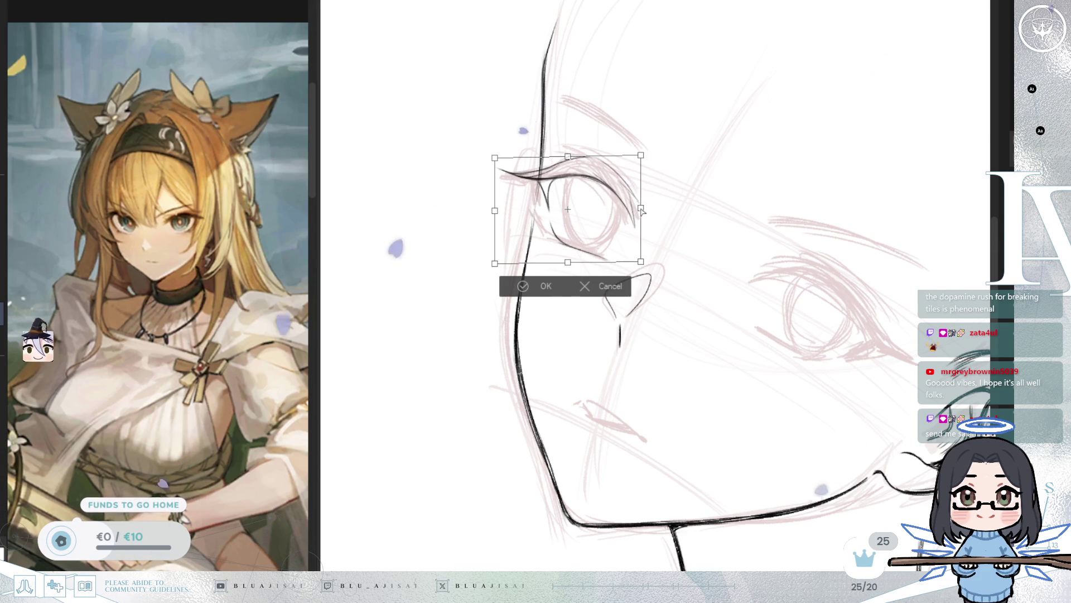
{"action": "left_click_drag", "start_coordinate": [495, 211], "coordinate": [494, 213]}
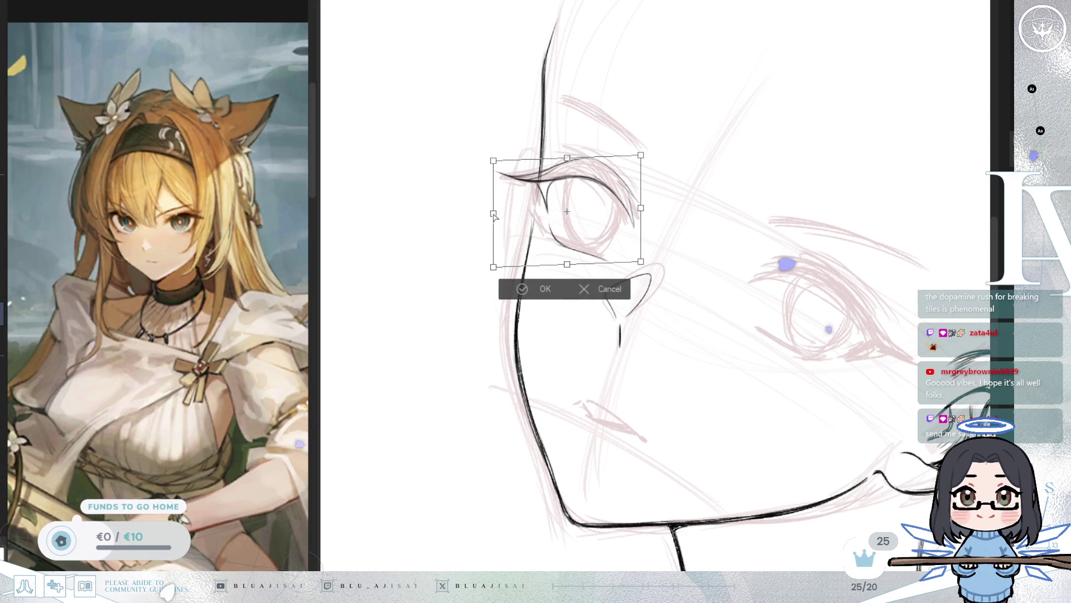
{"action": "left_click_drag", "start_coordinate": [645, 263], "coordinate": [647, 261]}
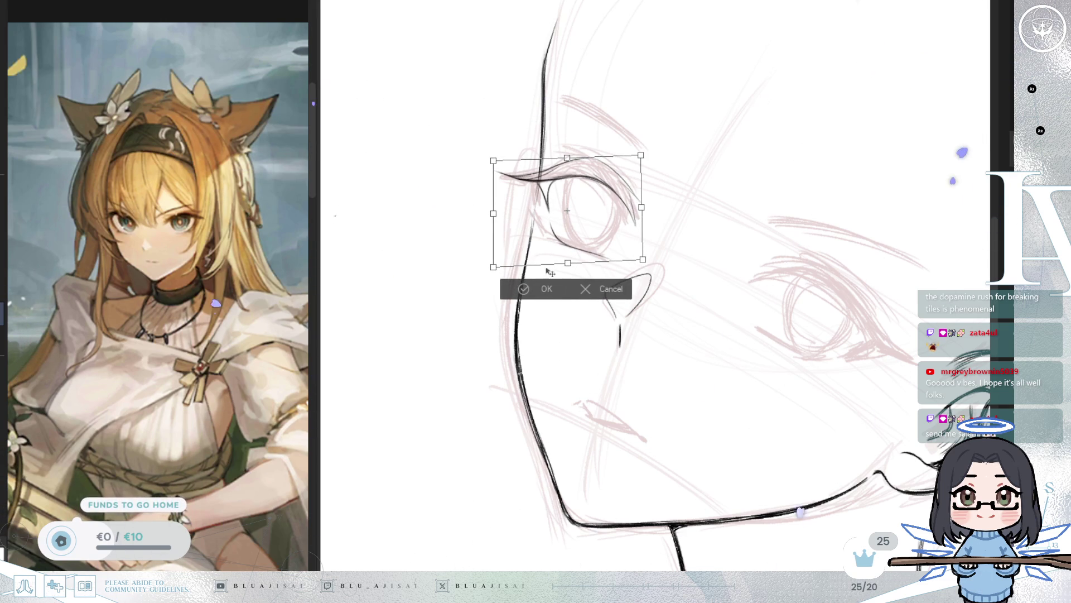
{"action": "left_click_drag", "start_coordinate": [494, 268], "coordinate": [489, 270]}
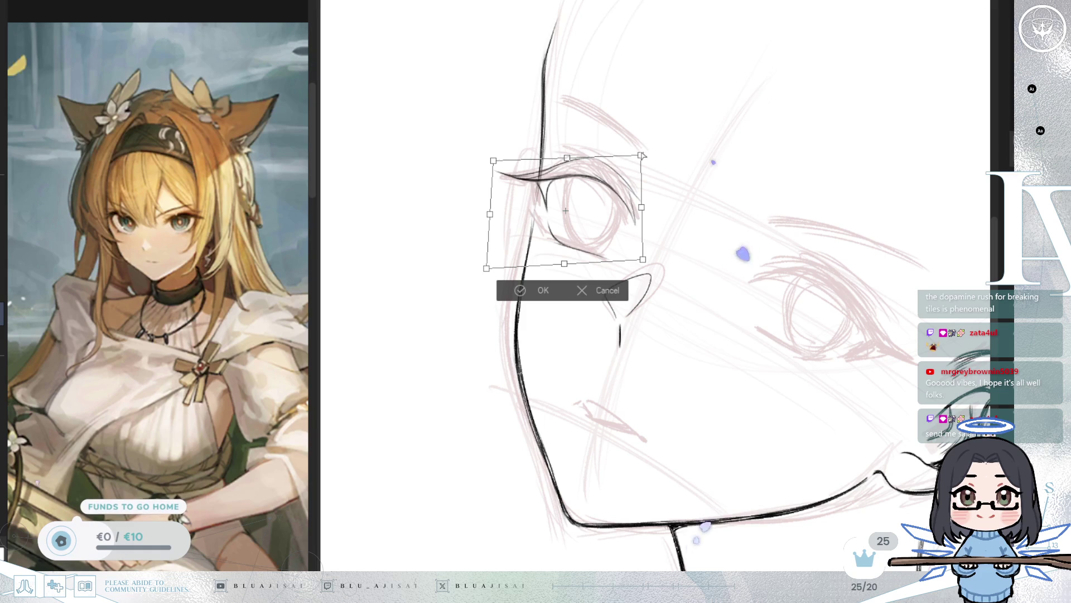
{"action": "left_click_drag", "start_coordinate": [642, 156], "coordinate": [646, 151]}
{"action": "left_click_drag", "start_coordinate": [491, 269], "coordinate": [489, 266]}
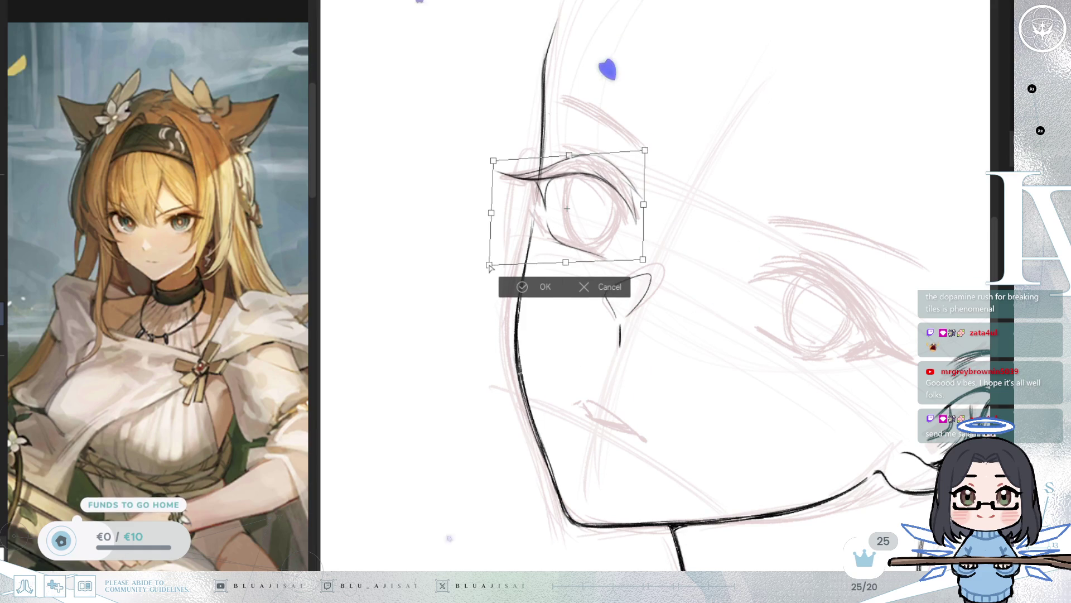
{"action": "left_click_drag", "start_coordinate": [642, 210], "coordinate": [641, 210]}
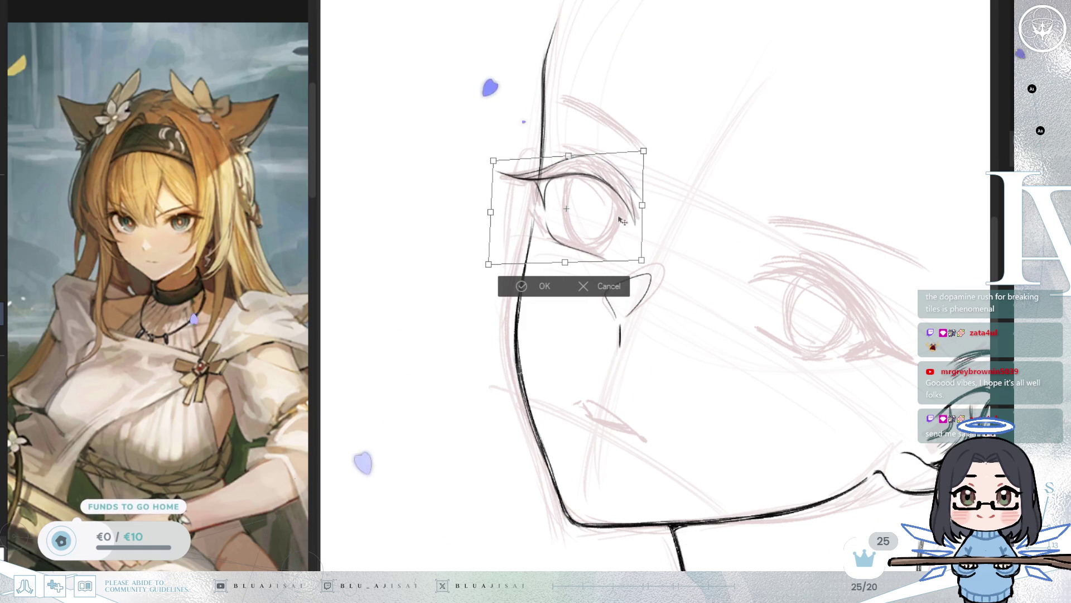
{"action": "left_click_drag", "start_coordinate": [492, 212], "coordinate": [492, 211]}
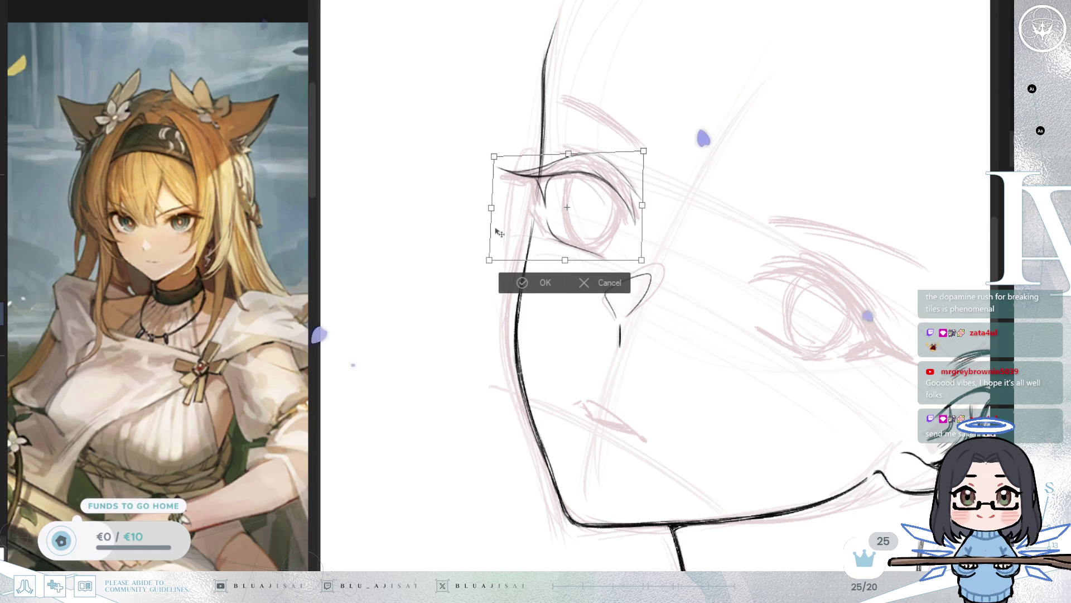
{"action": "left_click", "coordinate": [511, 285]}
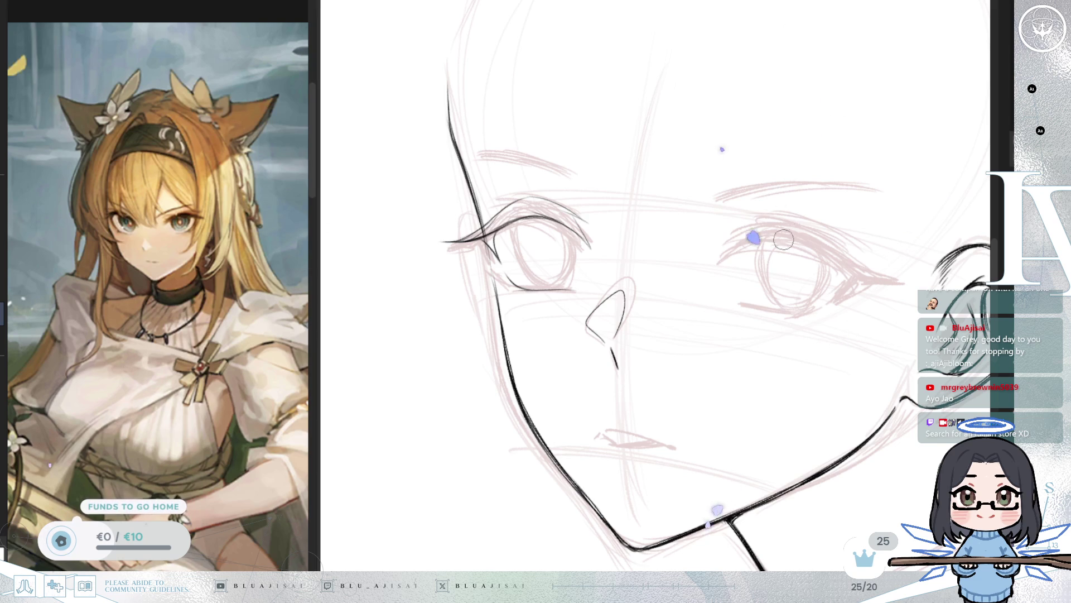
Step: Undo the inked nose lines and zoom in on the upright face
{"action": "left_click_drag", "start_coordinate": [781, 280], "coordinate": [608, 287]}
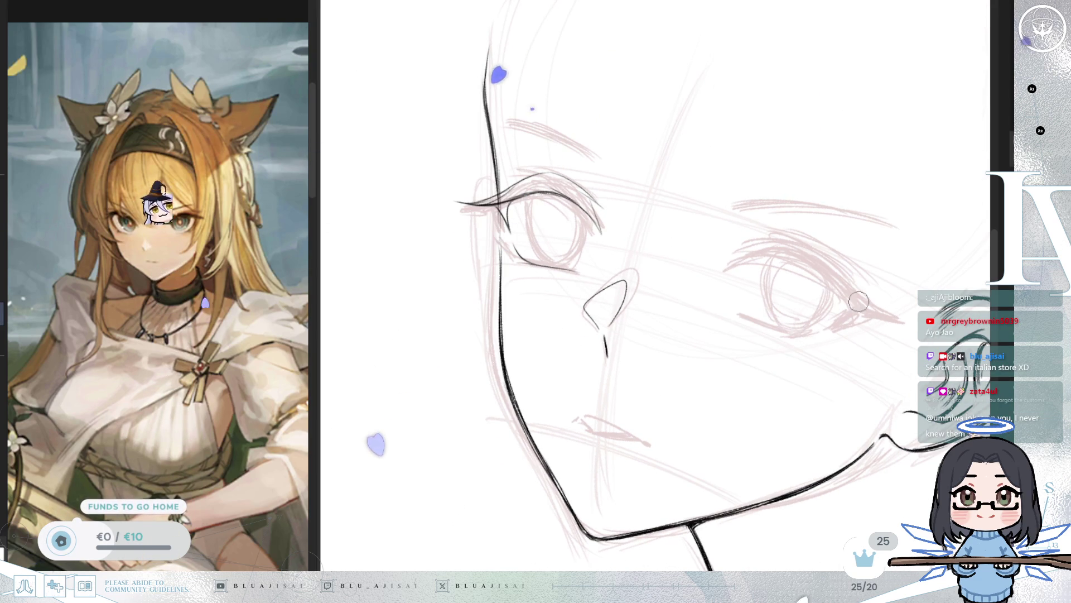
{"action": "key", "text": "ctrl+z"}
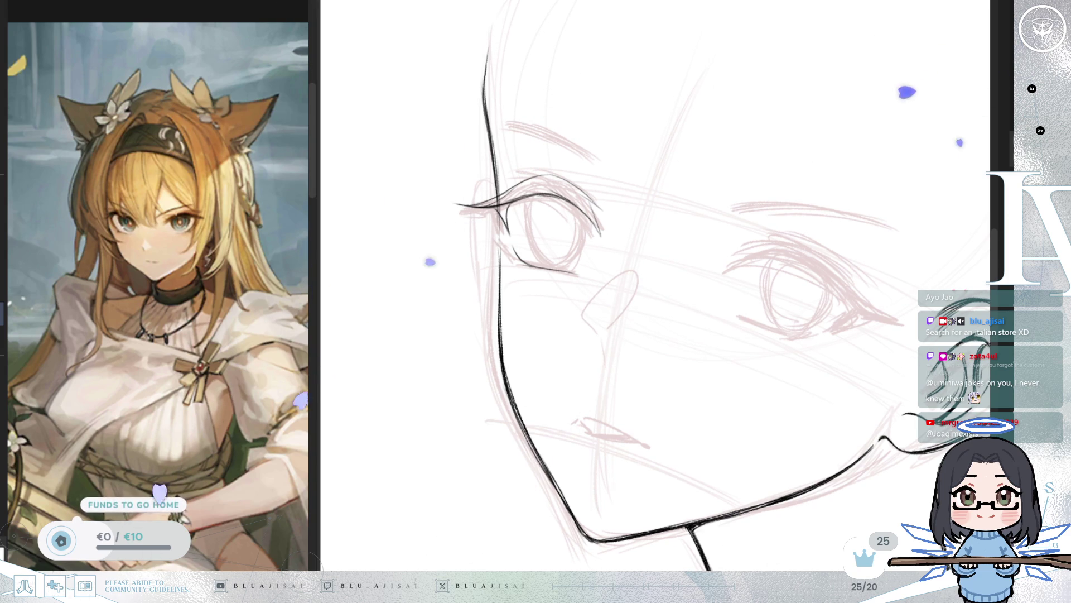
{"action": "left_click_drag", "start_coordinate": [834, 225], "coordinate": [724, 191]}
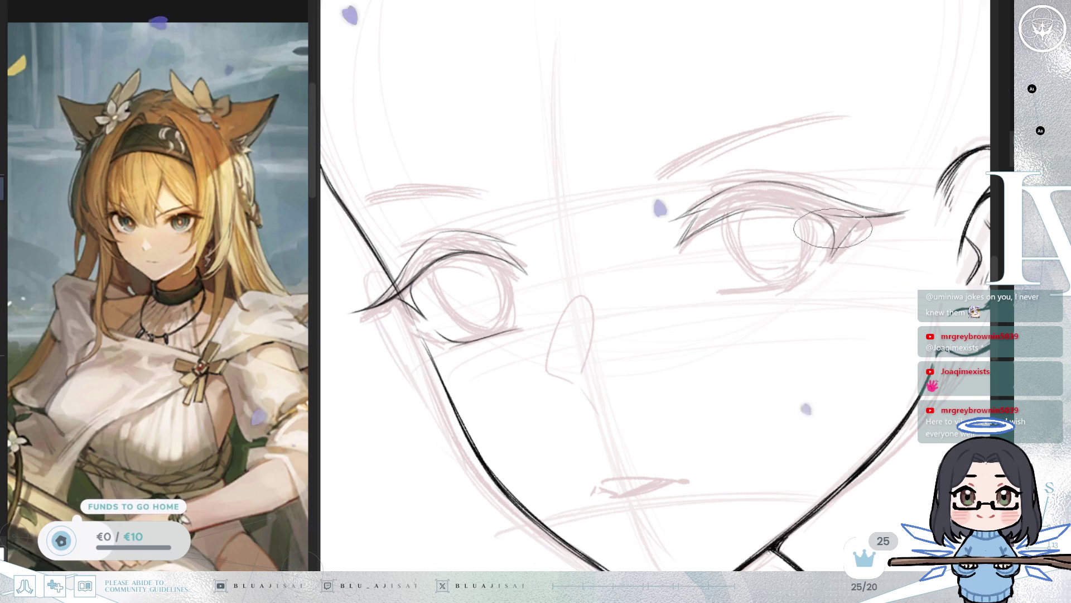
Step: Check the near eye in a mirrored view, then lasso it for Free Transform
{"action": "mouse_move", "coordinate": [830, 241]}
{"action": "left_mouse_down"}
{"action": "mouse_move", "coordinate": [830, 250]}
{"action": "mouse_move", "coordinate": [804, 230]}
{"action": "left_mouse_up"}
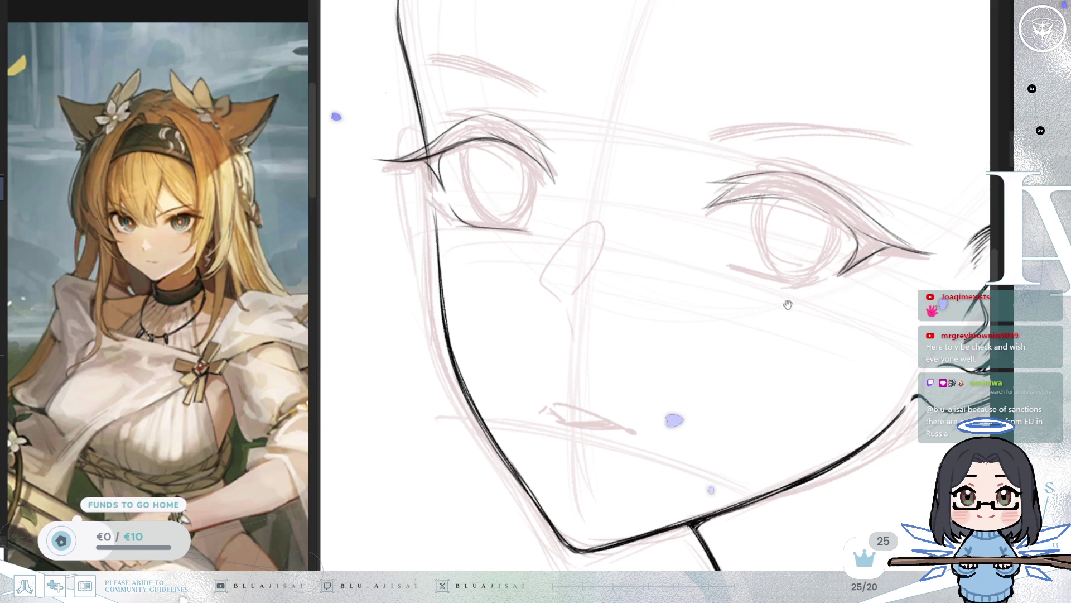
{"action": "left_click_drag", "start_coordinate": [789, 299], "coordinate": [792, 265]}
{"action": "scroll", "coordinate": [788, 263], "scroll_direction": "down", "scroll_amount": 2}
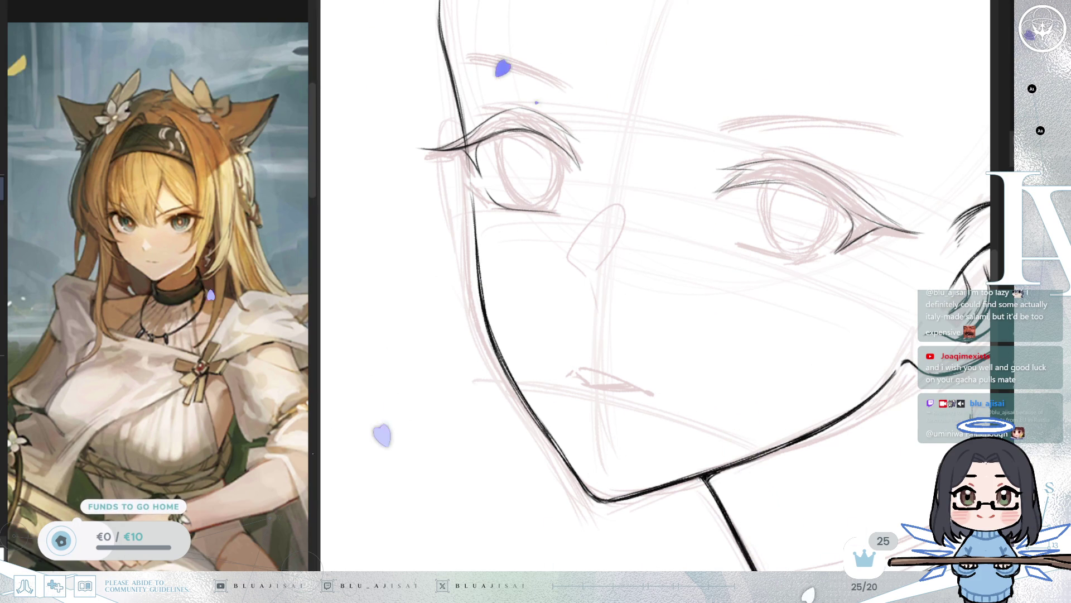
{"action": "key", "text": "h"}
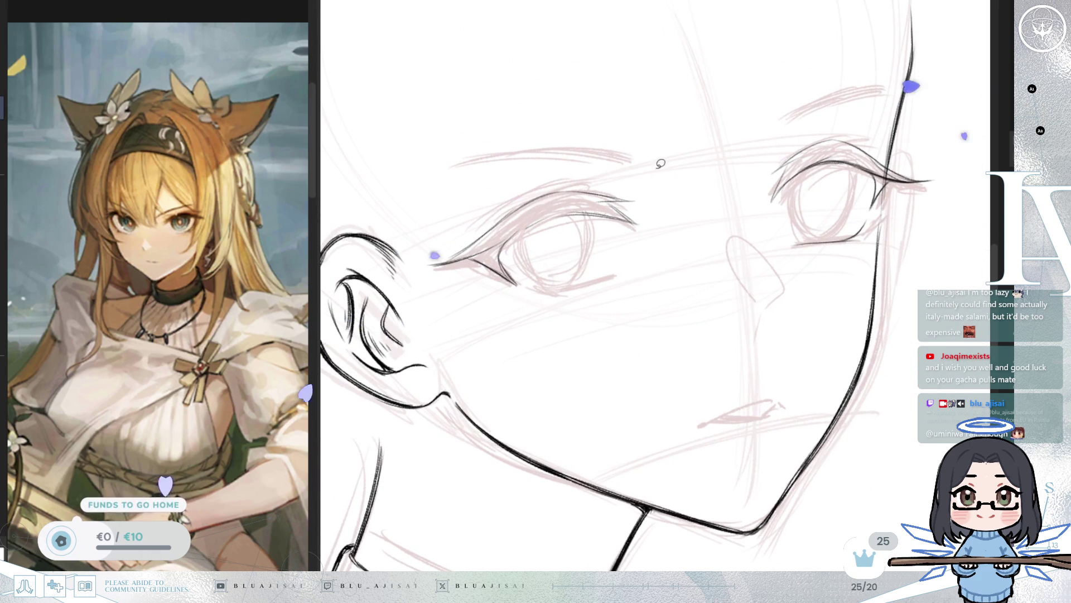
{"action": "mouse_move", "coordinate": [558, 152]}
{"action": "left_mouse_down"}
{"action": "mouse_move", "coordinate": [429, 316]}
{"action": "mouse_move", "coordinate": [658, 173]}
{"action": "left_mouse_up"}
{"action": "key", "text": "ctrl+t"}
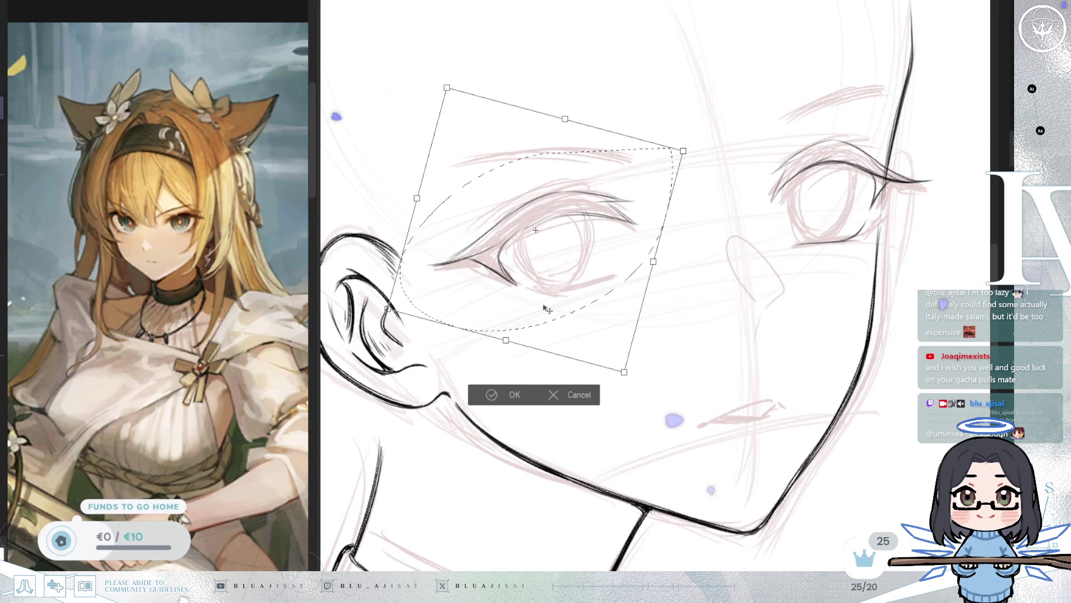
Step: Stretch the near eye's top upward and reshape its lower outer corner, then commit and deselect
{"action": "left_click_drag", "start_coordinate": [506, 342], "coordinate": [508, 339]}
{"action": "left_click_drag", "start_coordinate": [565, 119], "coordinate": [559, 111]}
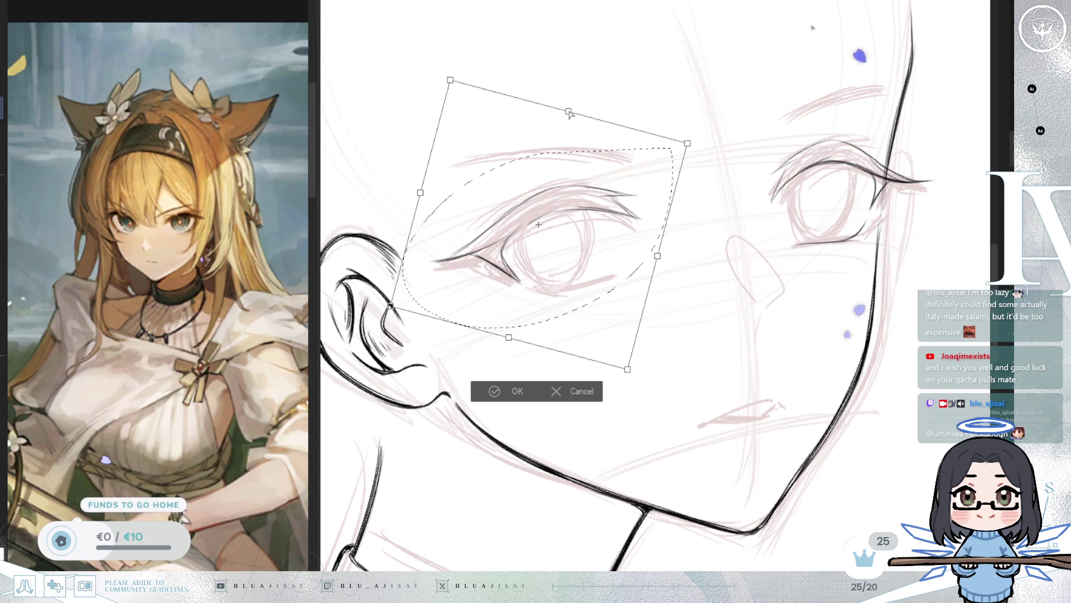
{"action": "left_click_drag", "start_coordinate": [683, 151], "coordinate": [672, 150]}
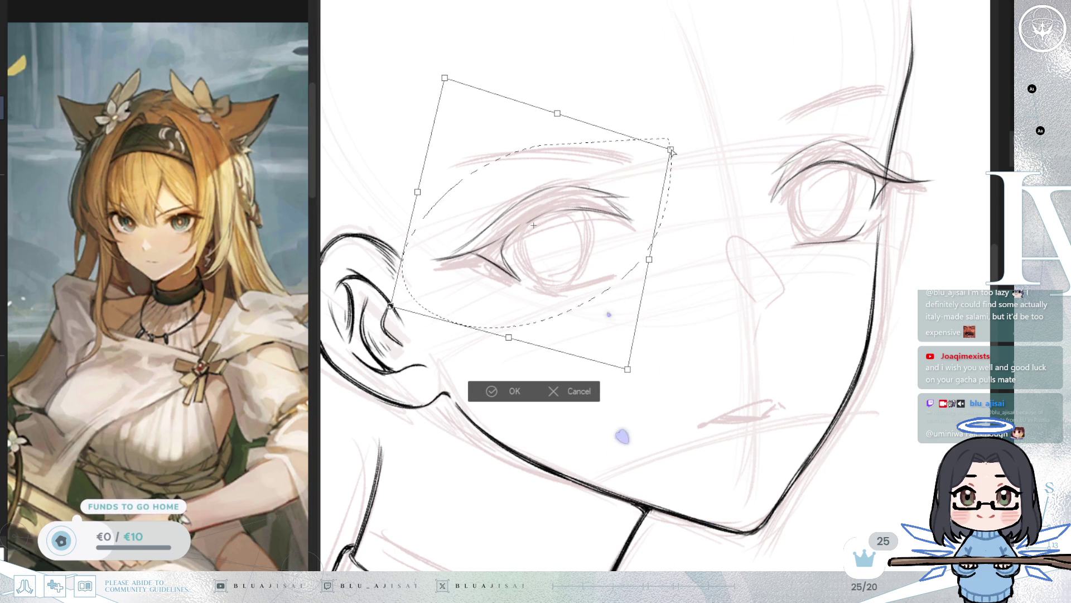
{"action": "left_click_drag", "start_coordinate": [624, 372], "coordinate": [620, 375]}
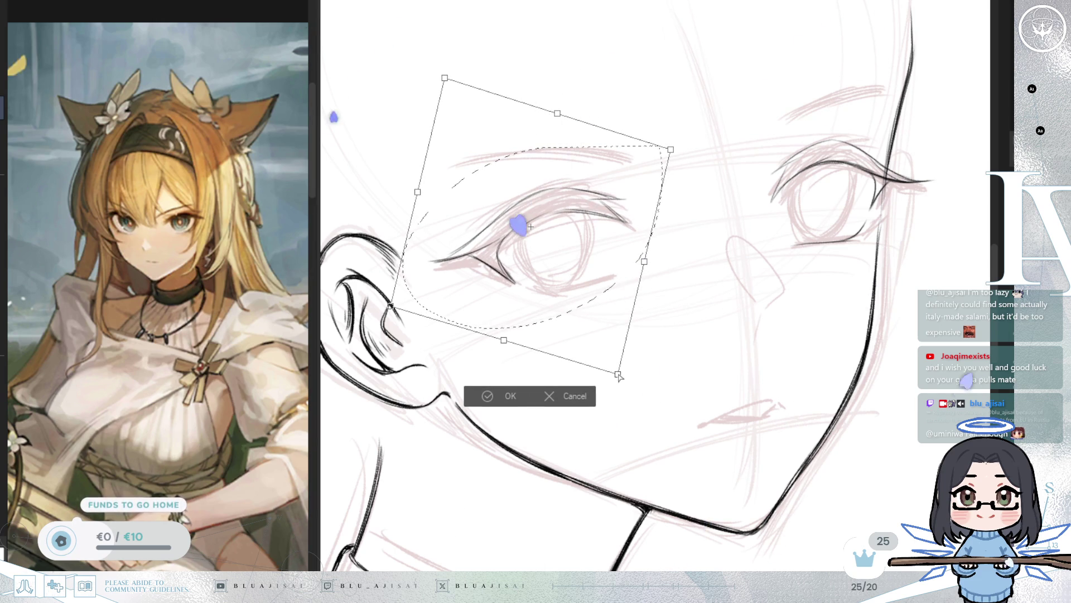
{"action": "left_click", "coordinate": [488, 396]}
{"action": "key", "text": "ctrl+d"}
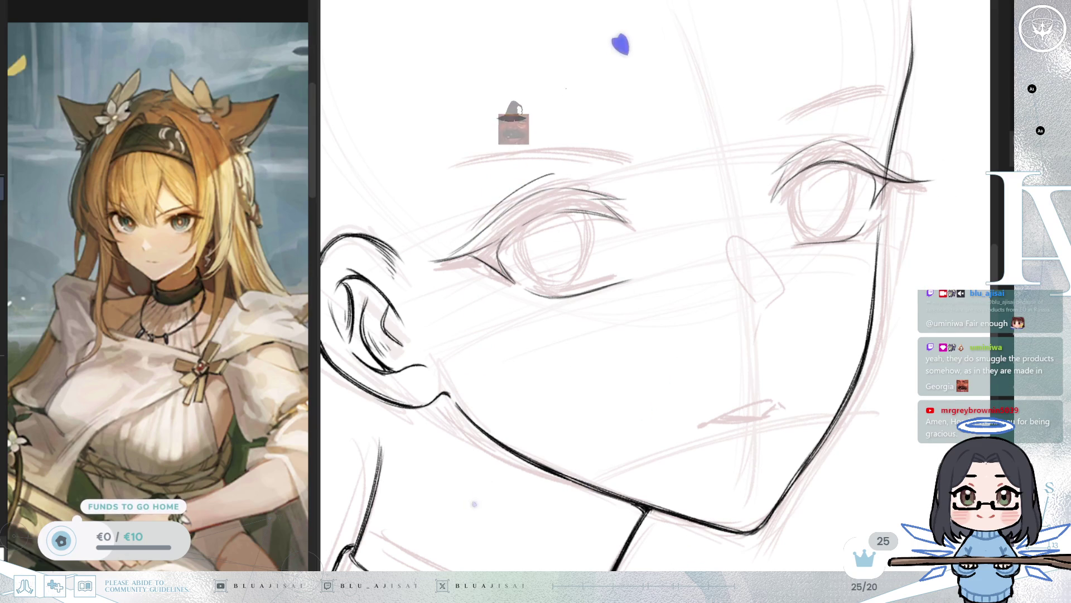
Step: Redraw the near eye's upper eyelid as a single clean ink stroke
{"action": "left_click_drag", "start_coordinate": [626, 170], "coordinate": [633, 175]}
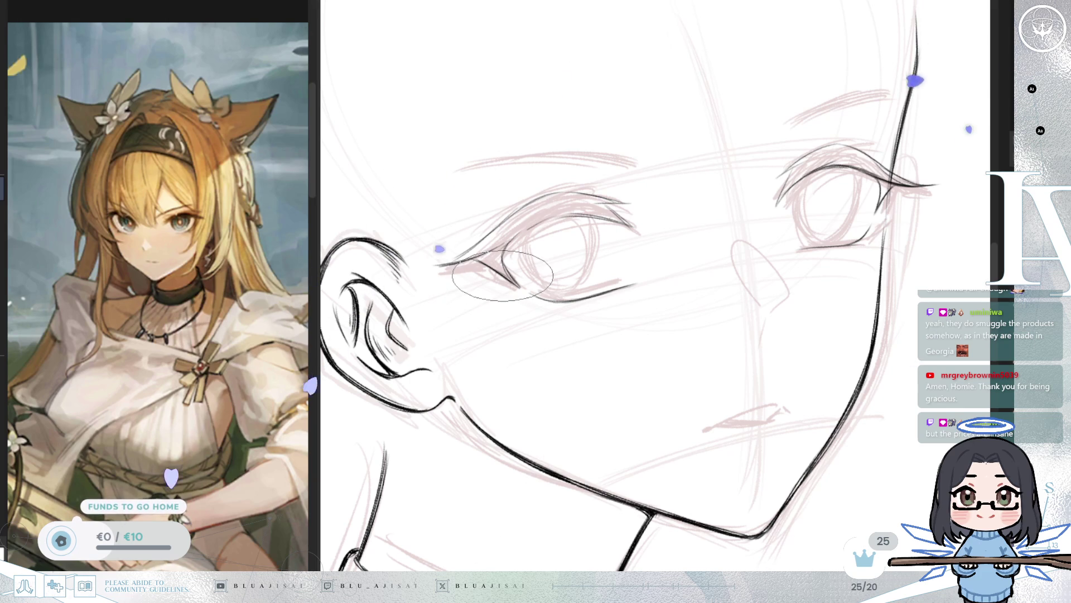
{"action": "scroll", "coordinate": [486, 201], "scroll_direction": "up", "scroll_amount": 1}
{"action": "left_click_drag", "start_coordinate": [476, 238], "coordinate": [574, 173]}
{"action": "key", "text": "ctrl+z"}
{"action": "left_click_drag", "start_coordinate": [467, 238], "coordinate": [574, 175]}
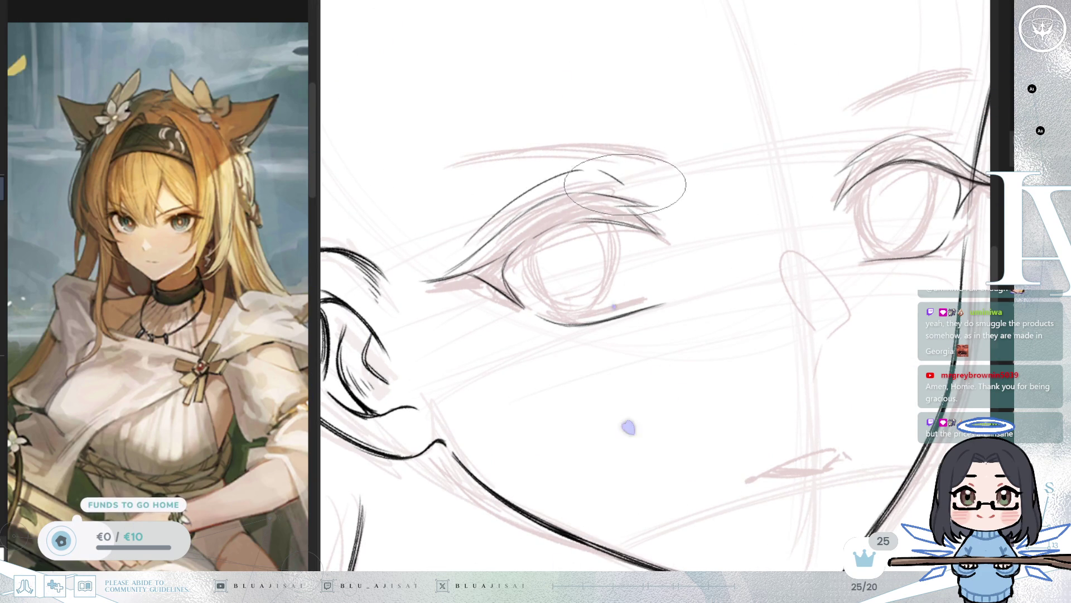
Step: Mirror the view to check the eye and add a short lash stroke to it
{"action": "key", "text": "m"}
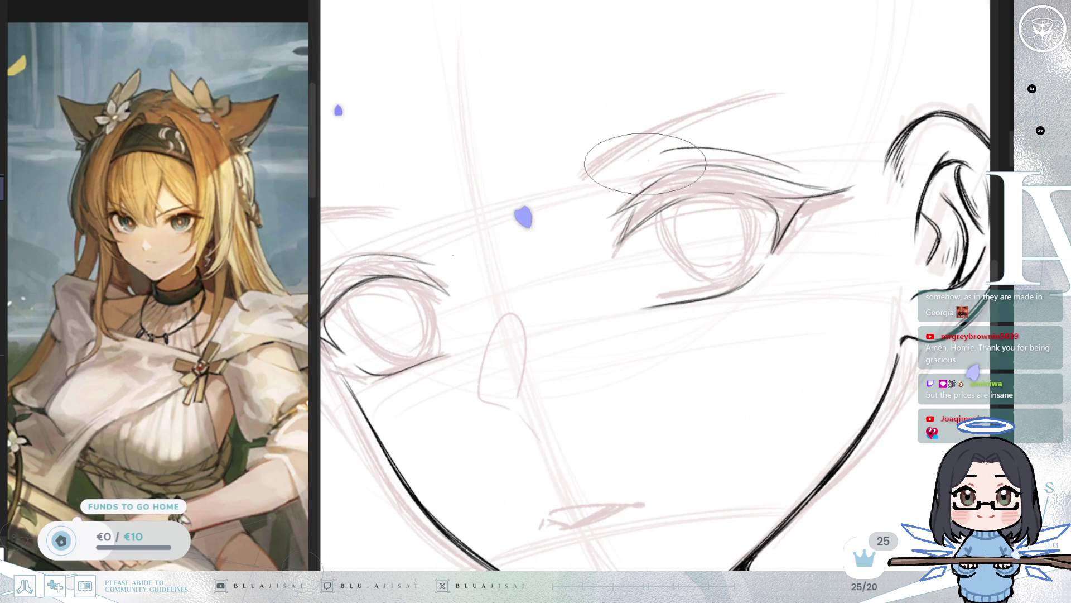
{"action": "left_click_drag", "start_coordinate": [635, 188], "coordinate": [651, 161]}
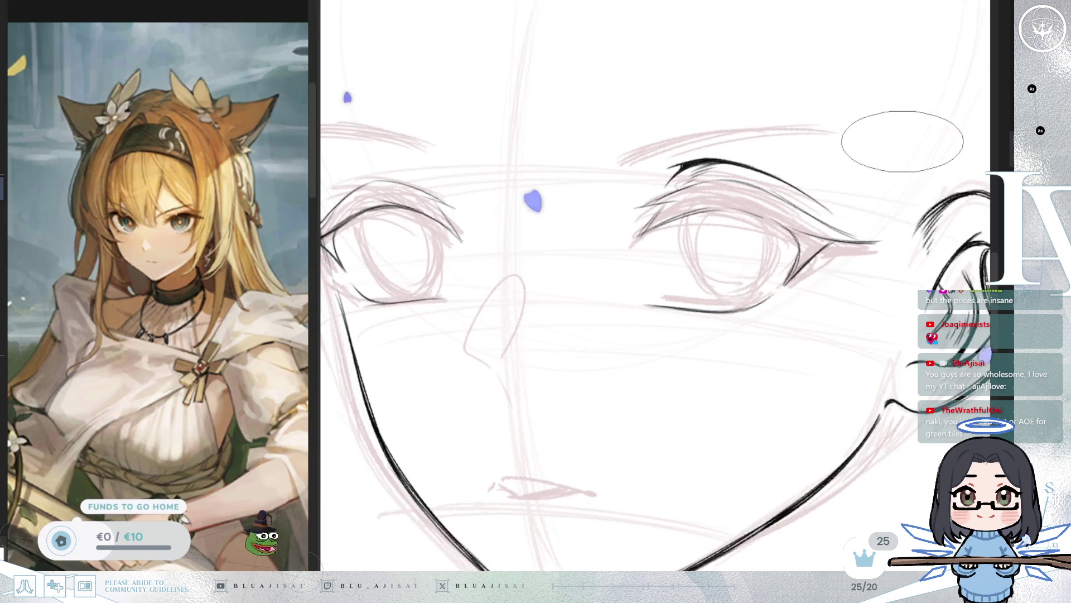
{"action": "left_click_drag", "start_coordinate": [922, 192], "coordinate": [773, 226]}
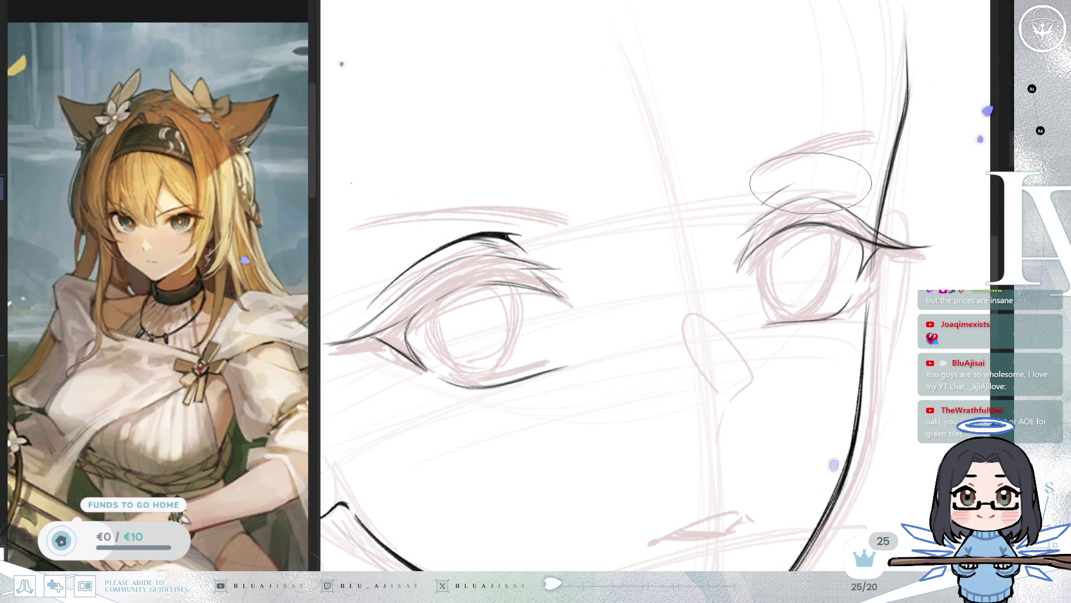
{"action": "scroll", "coordinate": [876, 202], "scroll_direction": "down", "scroll_amount": 3}
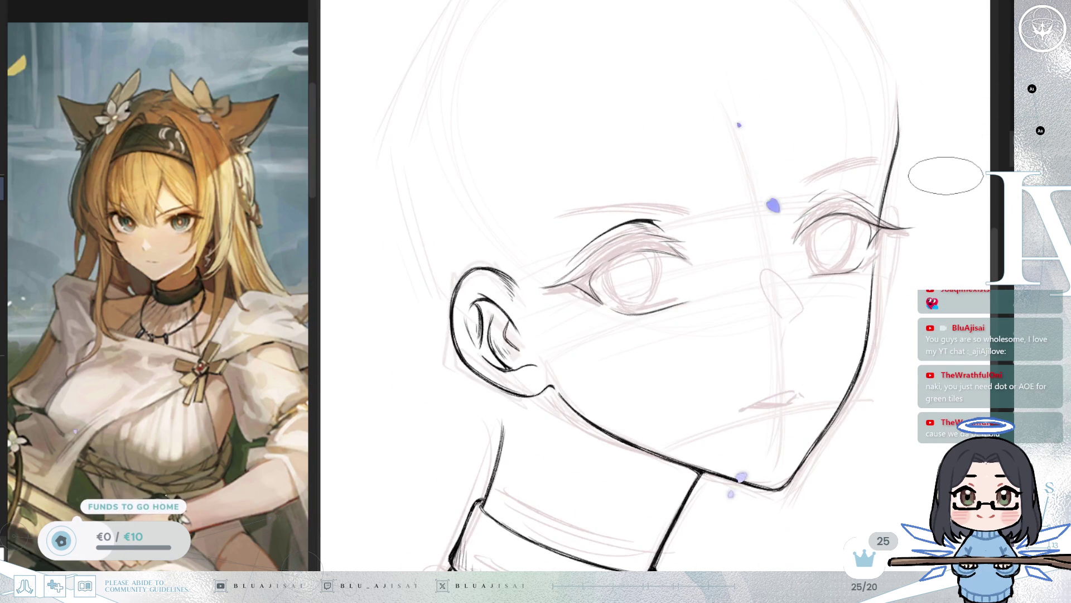
Step: Ink the nose bridge and tip, checking it mirrored and undoing the last stroke
{"action": "scroll", "coordinate": [947, 175], "scroll_direction": "up", "scroll_amount": 1}
{"action": "key", "text": "h"}
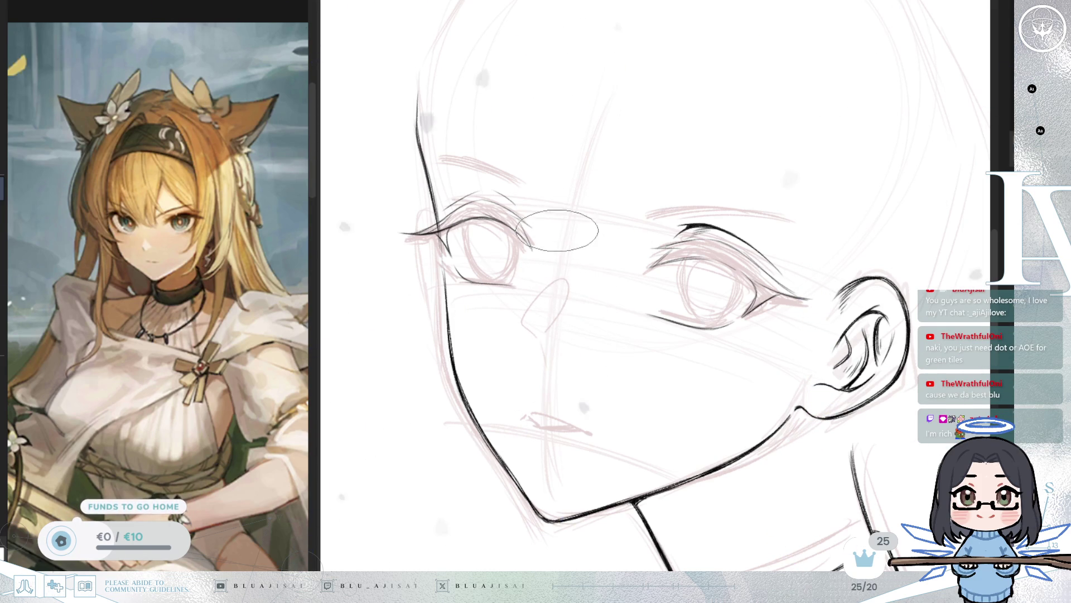
{"action": "mouse_move", "coordinate": [554, 230]}
{"action": "left_mouse_down"}
{"action": "mouse_move", "coordinate": [559, 283]}
{"action": "mouse_move", "coordinate": [530, 302]}
{"action": "mouse_move", "coordinate": [535, 342]}
{"action": "left_mouse_up"}
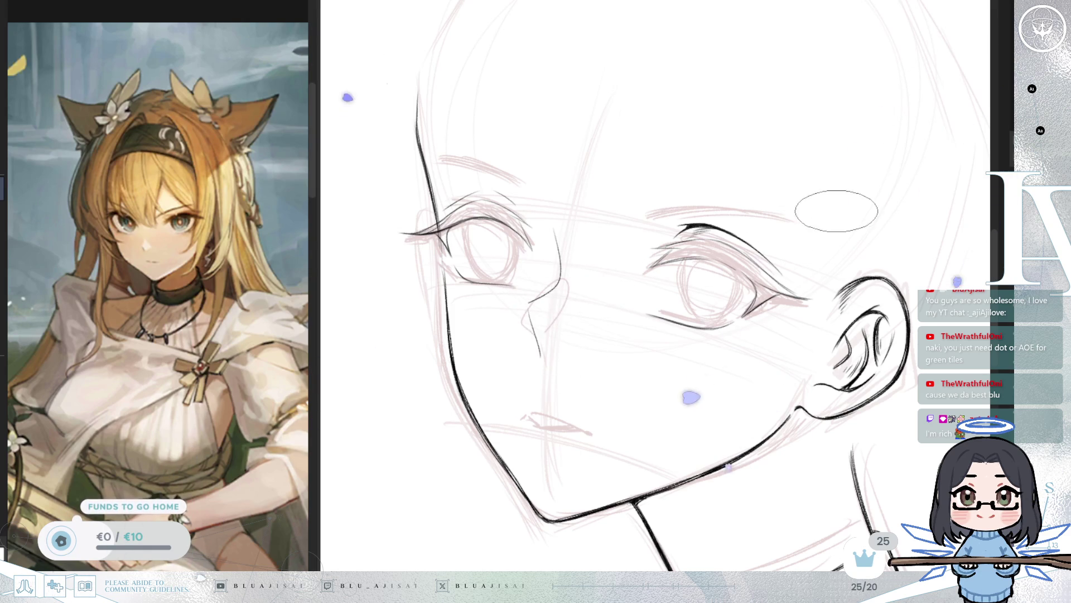
{"action": "key", "text": "h"}
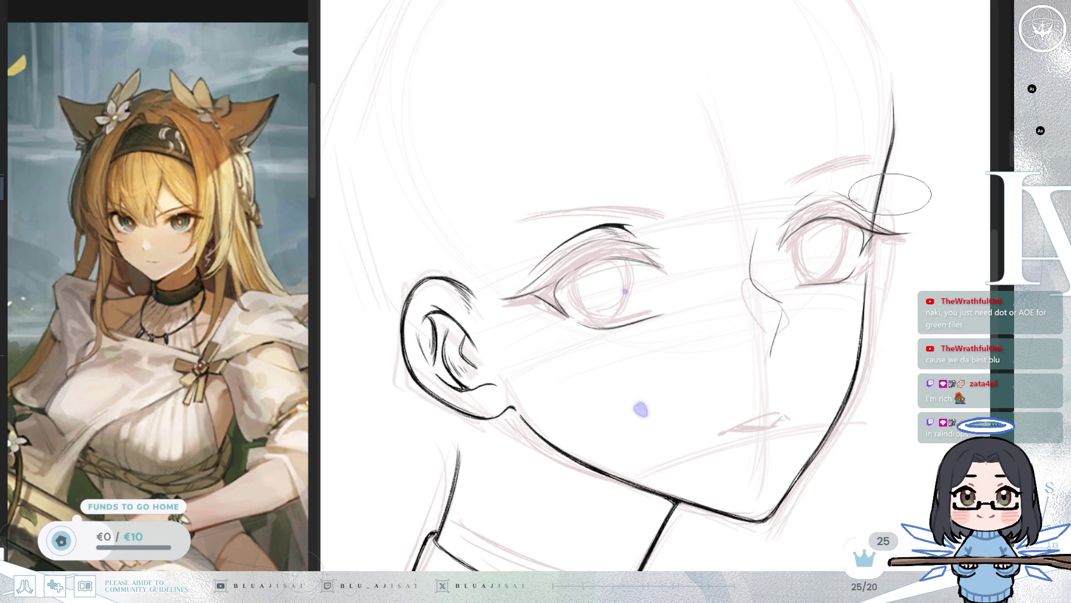
{"action": "key", "text": "h"}
{"action": "key", "text": "ctrl+z"}
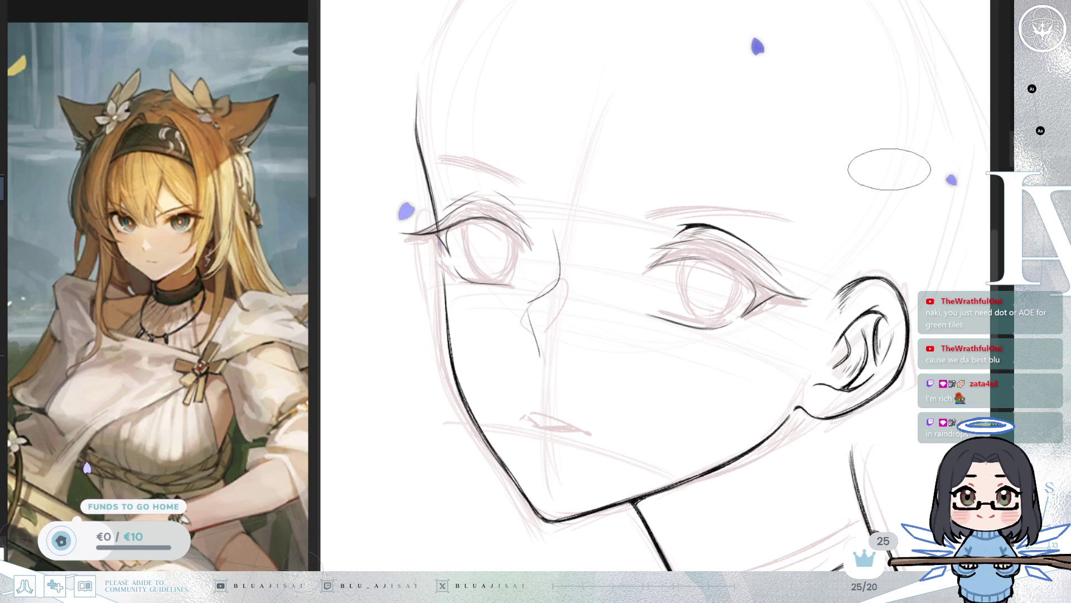
{"action": "key", "text": "h"}
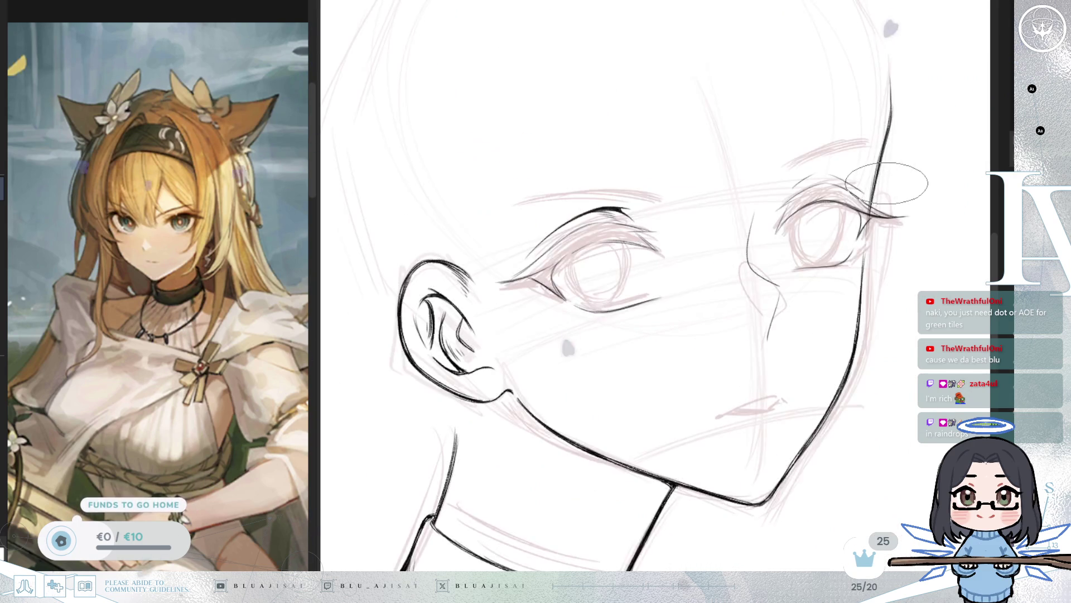
Step: Erase the old black nose stroke and draw a new line down from the nose tip
{"action": "mouse_move", "coordinate": [769, 279]}
{"action": "left_mouse_down"}
{"action": "mouse_move", "coordinate": [756, 207]}
{"action": "mouse_move", "coordinate": [771, 352]}
{"action": "left_mouse_up"}
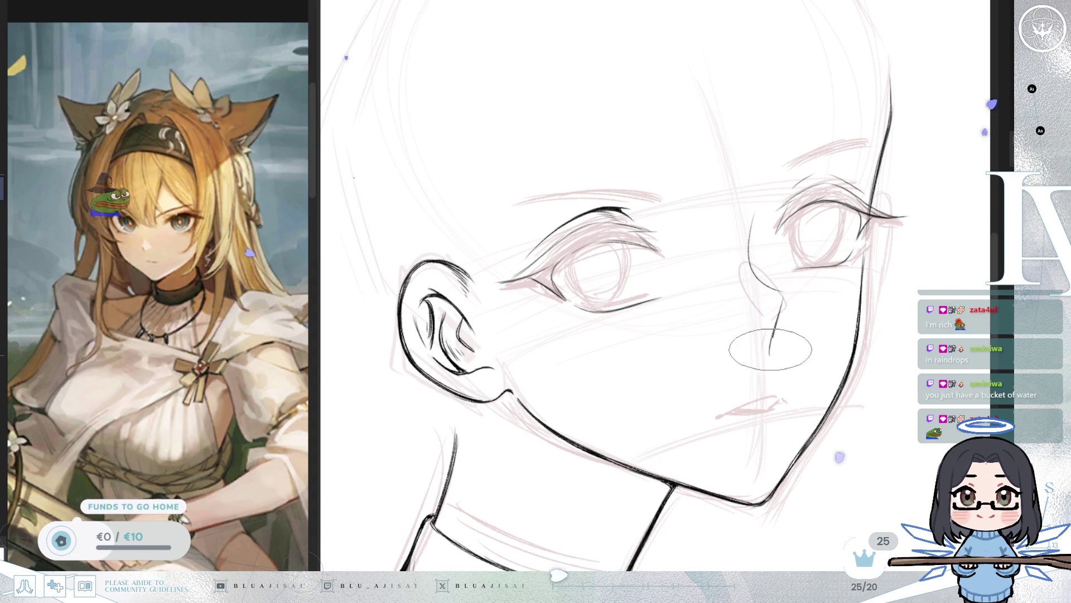
{"action": "key", "text": "h"}
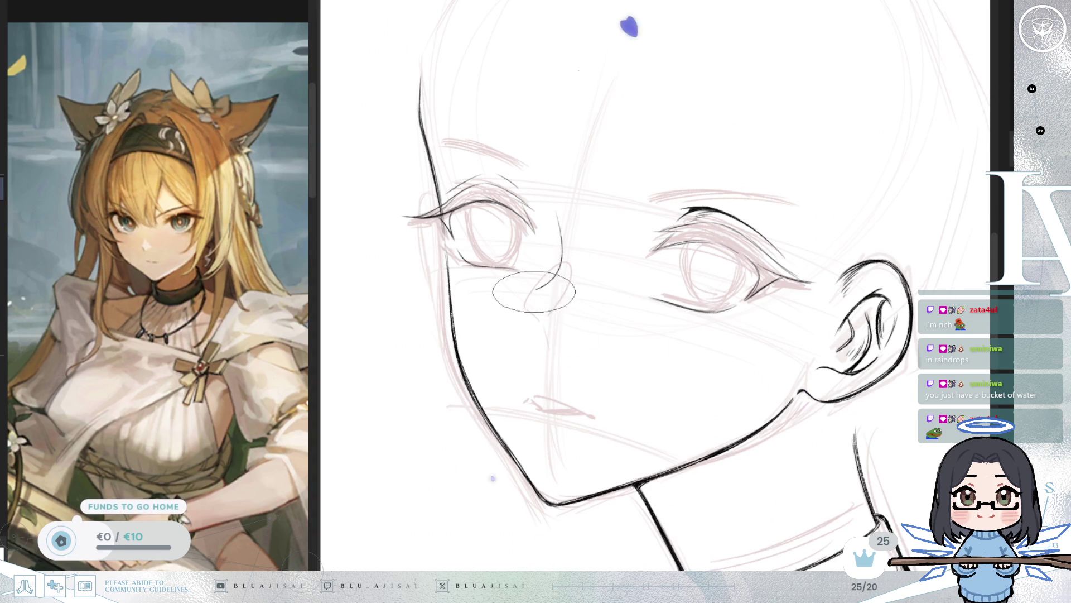
{"action": "left_click_drag", "start_coordinate": [535, 286], "coordinate": [547, 352]}
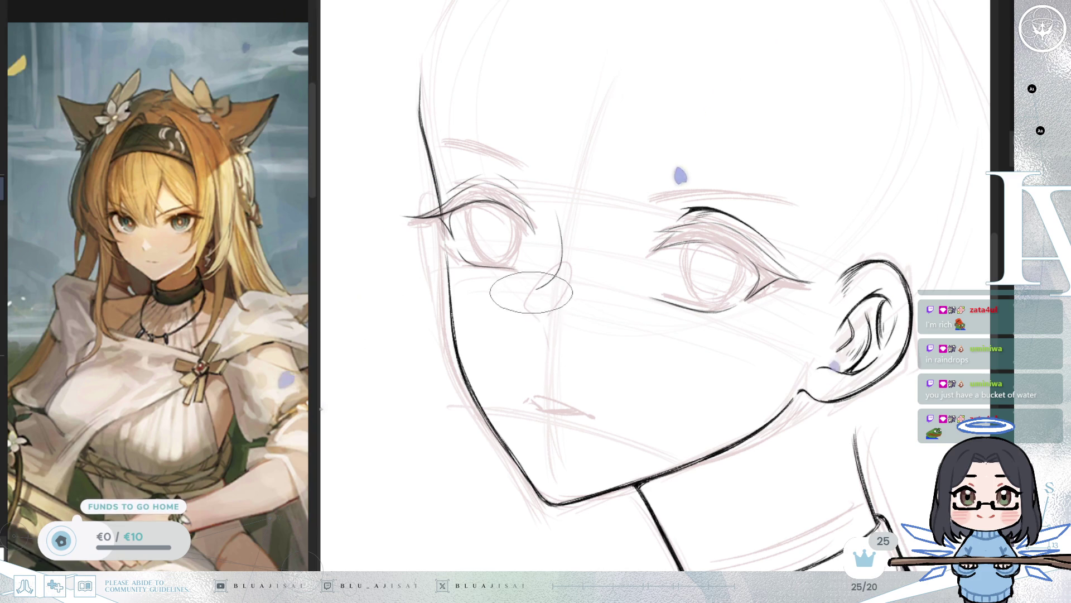
{"action": "key", "text": "h"}
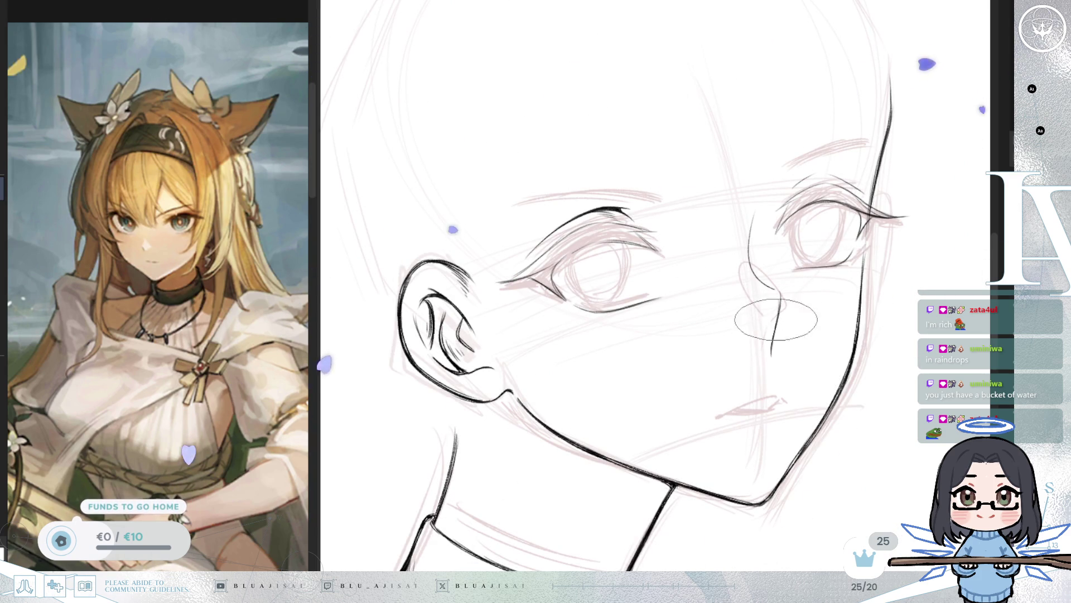
{"action": "scroll", "coordinate": [854, 274], "scroll_direction": "down", "scroll_amount": 3}
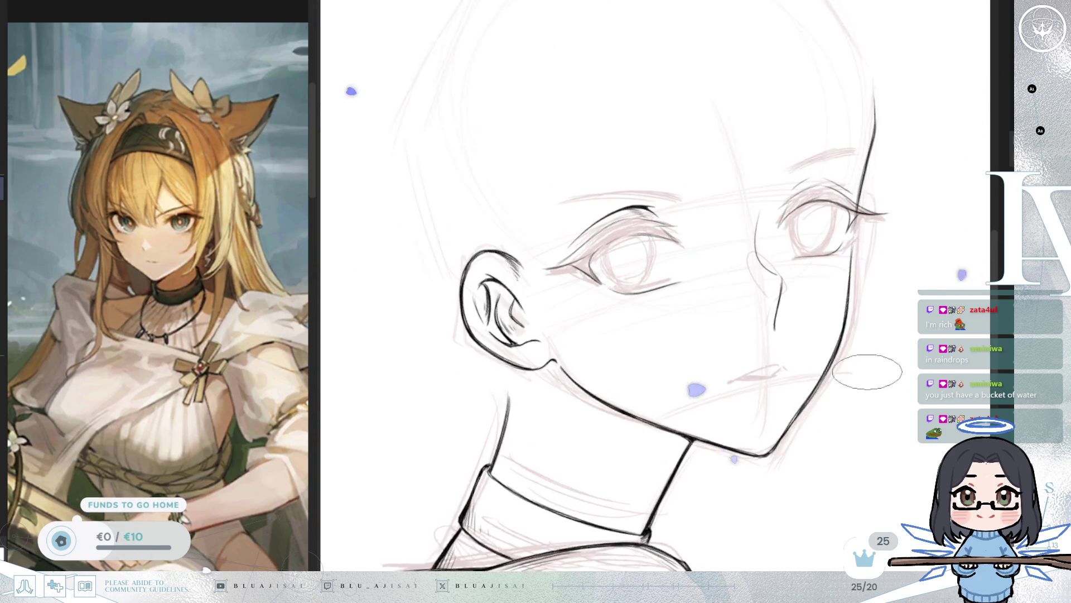
{"action": "scroll", "coordinate": [885, 364], "scroll_direction": "up", "scroll_amount": 2}
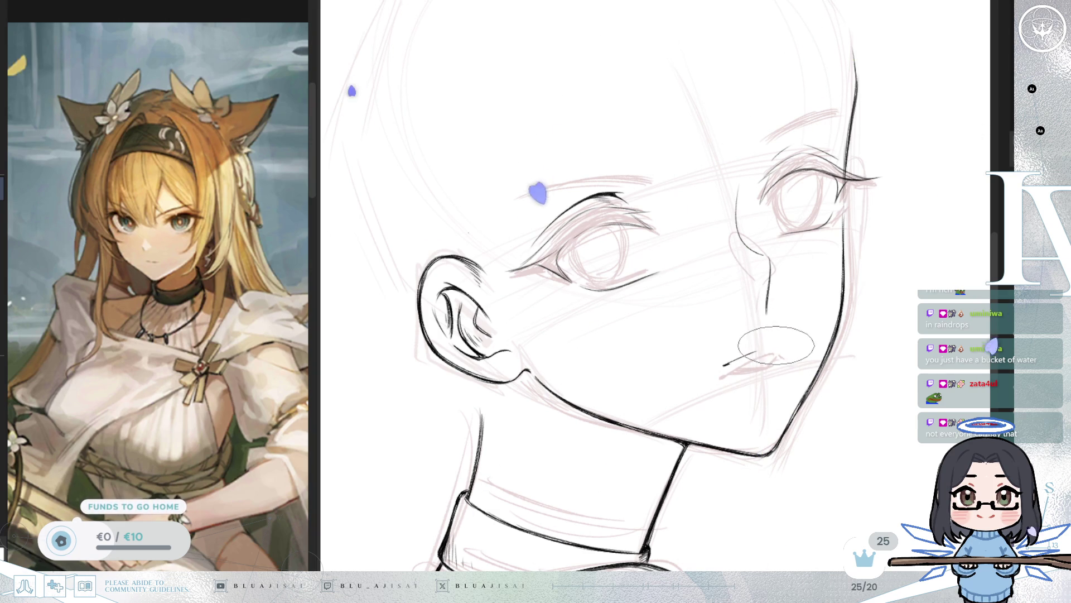
{"action": "scroll", "coordinate": [778, 345], "scroll_direction": "down", "scroll_amount": 2}
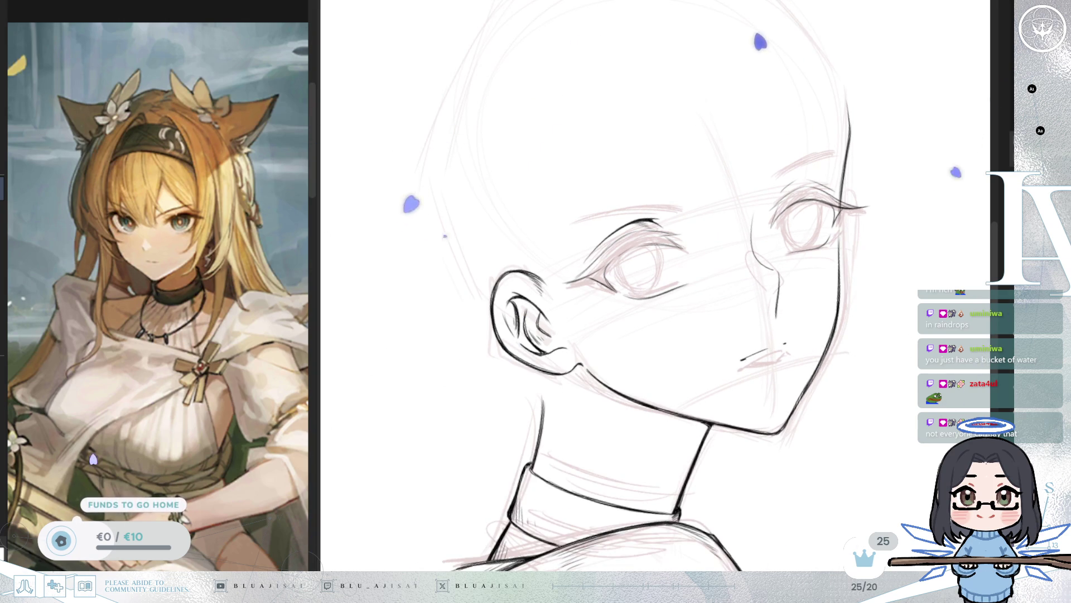
{"action": "key", "text": "ctrl+h"}
{"action": "key", "text": "m"}
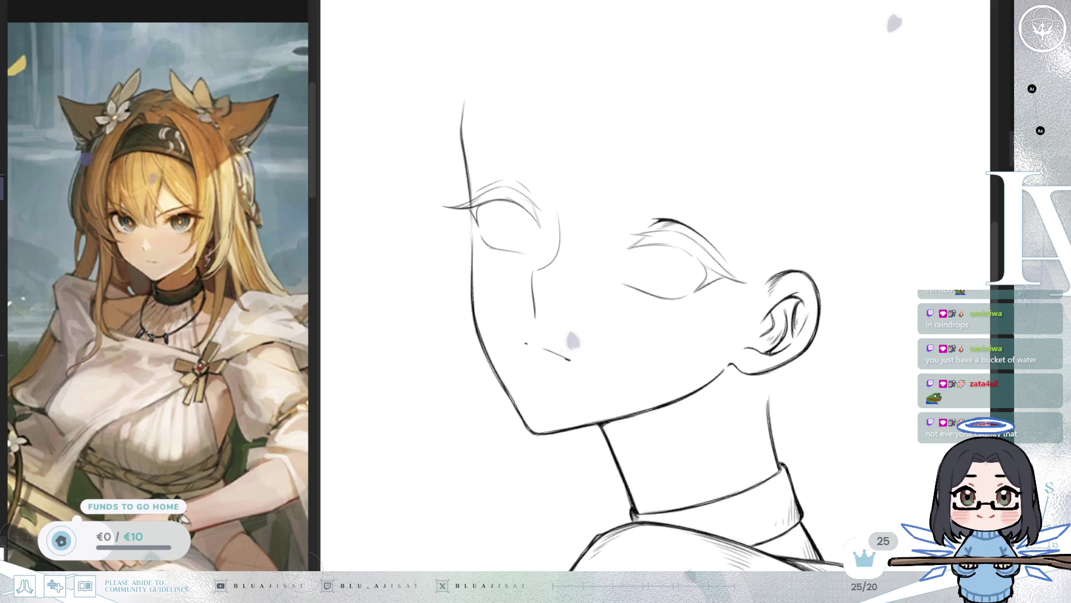
{"action": "key", "text": "ctrl+h"}
{"action": "key", "text": "m"}
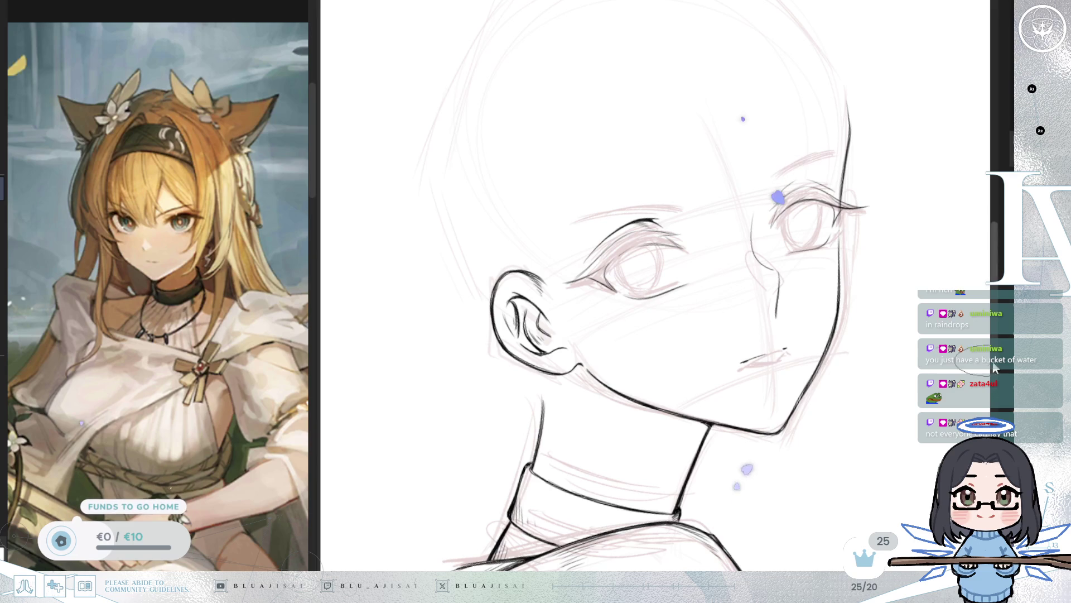
{"action": "key", "text": "ctrl+h"}
{"action": "key", "text": "m"}
{"action": "scroll", "coordinate": [848, 417], "scroll_direction": "down", "scroll_amount": 3}
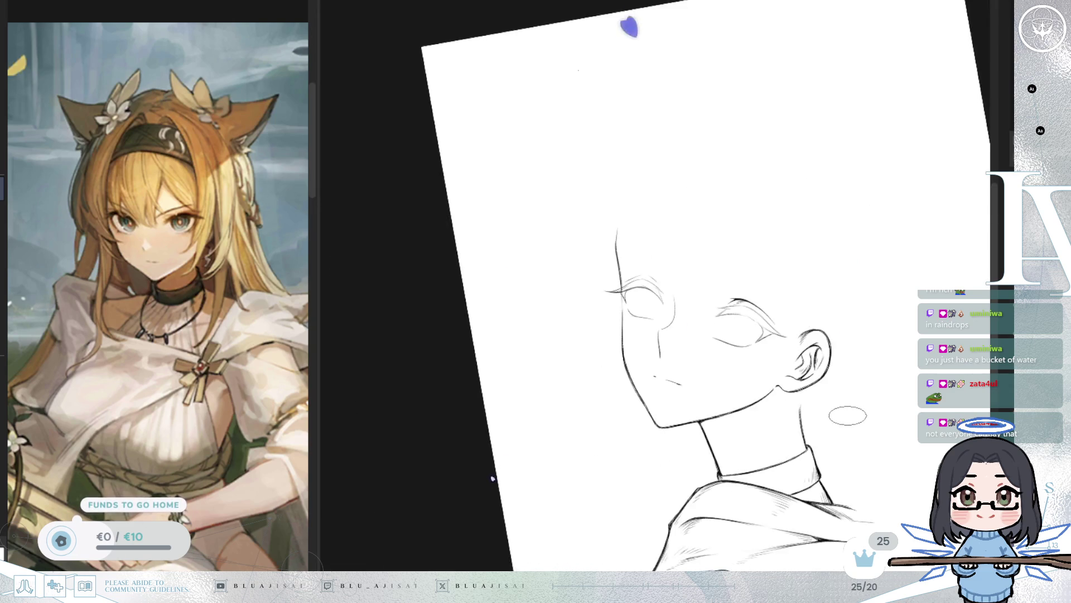
{"action": "key", "text": "5"}
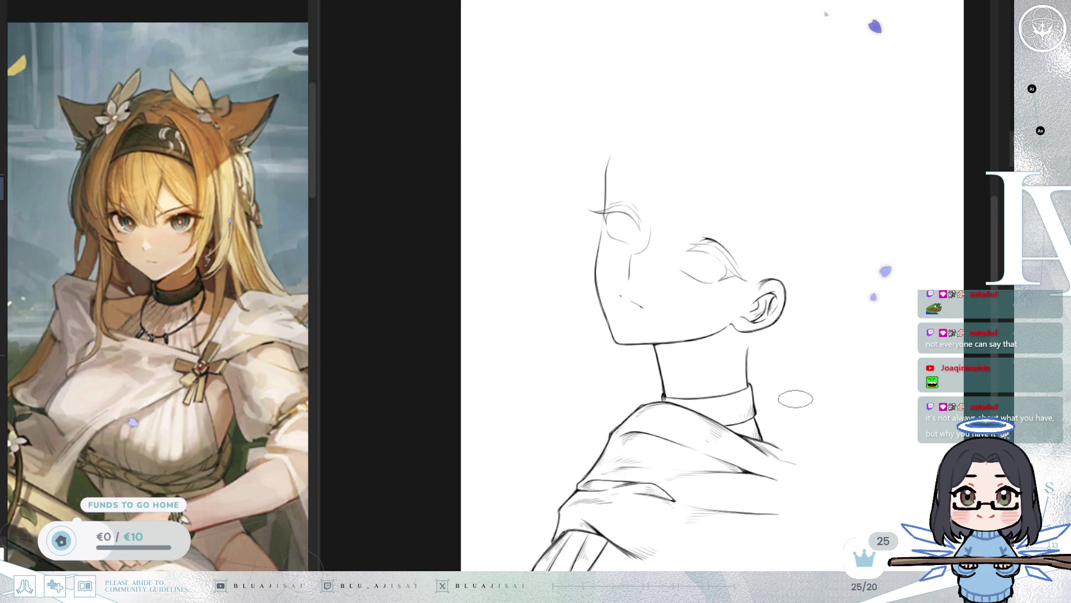
{"action": "scroll", "coordinate": [796, 405], "scroll_direction": "up", "scroll_amount": 3}
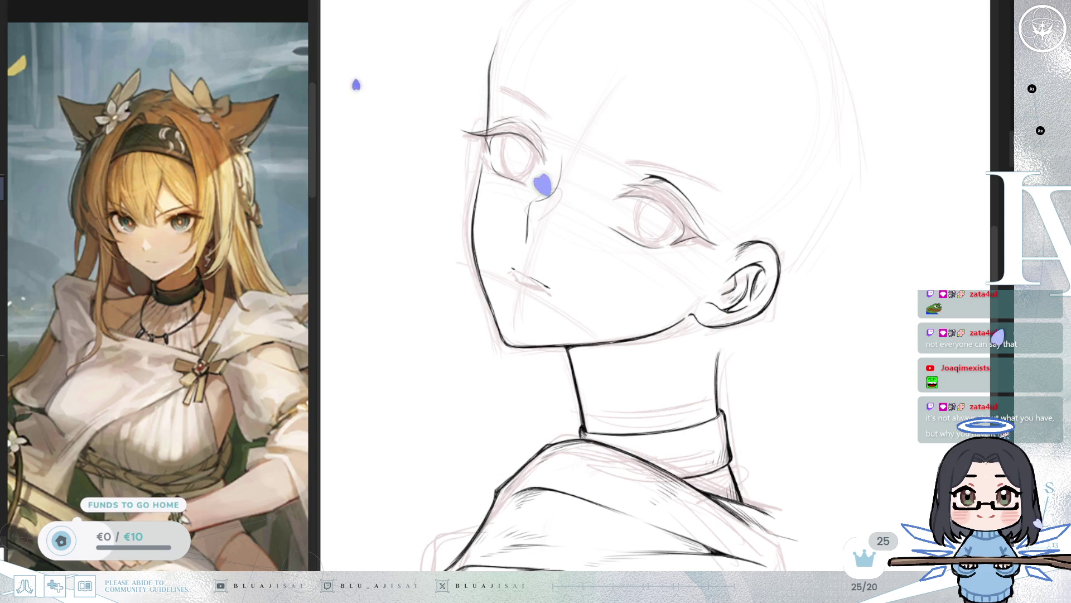
{"action": "scroll", "coordinate": [855, 354], "scroll_direction": "up", "scroll_amount": 5}
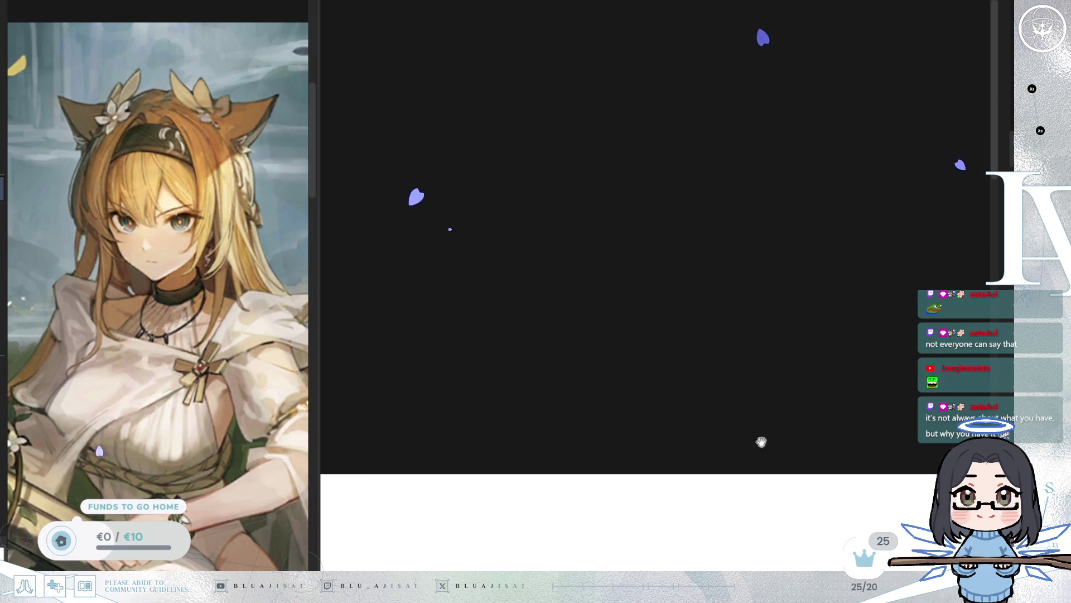
{"action": "scroll", "coordinate": [777, 404], "scroll_direction": "down", "scroll_amount": 5}
{"action": "scroll", "coordinate": [638, 228], "scroll_direction": "up", "scroll_amount": 3}
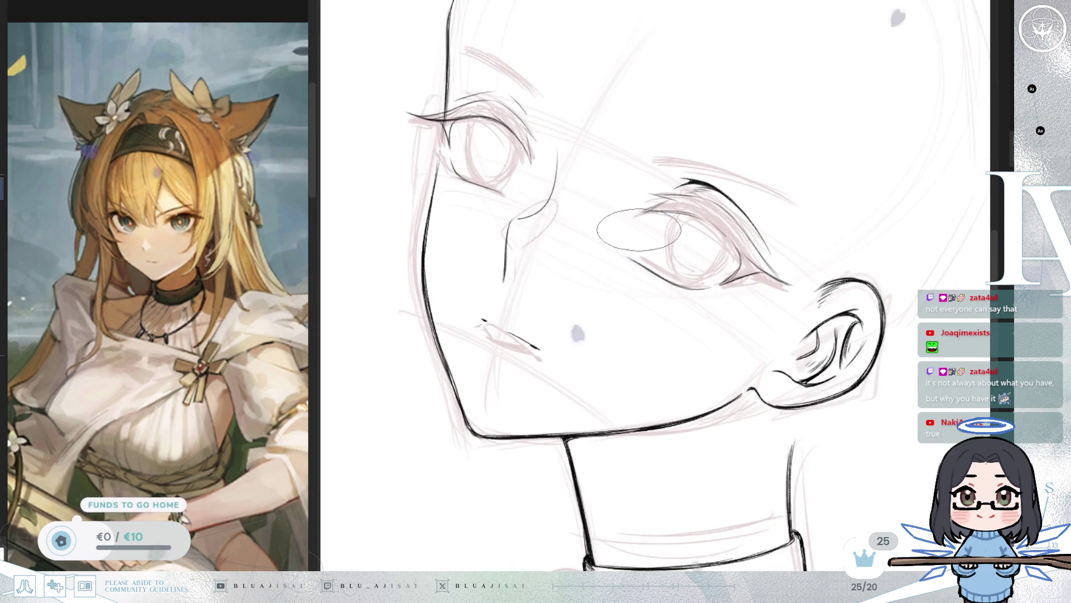
Step: Ink a bold upper-lid stroke on the far eye sweeping out to its outer tip
{"action": "key", "text": "h"}
{"action": "scroll", "coordinate": [681, 238], "scroll_direction": "up", "scroll_amount": 2}
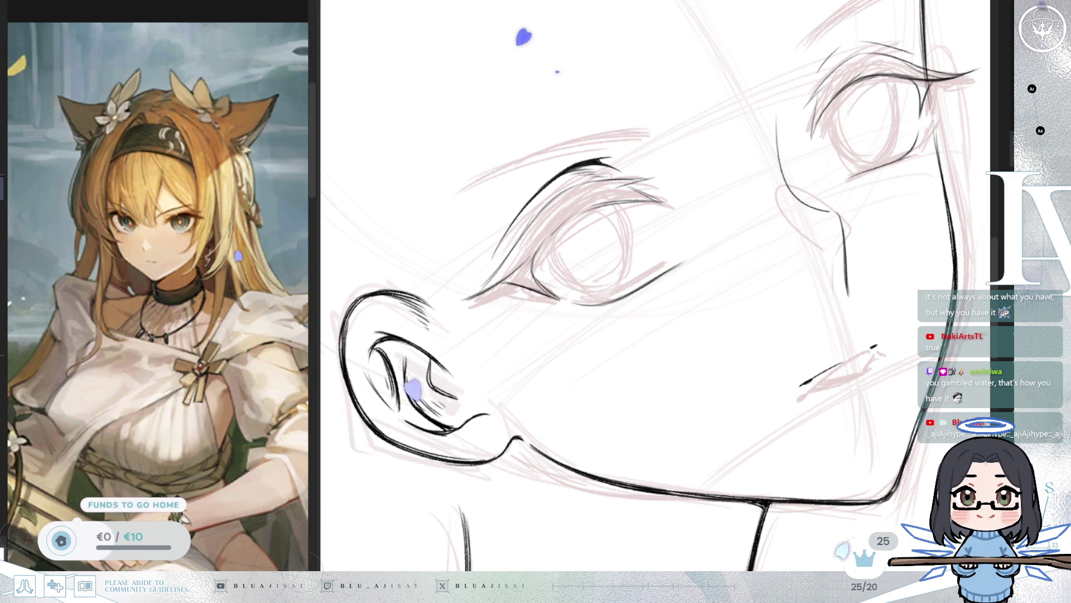
{"action": "scroll", "coordinate": [816, 359], "scroll_direction": "up", "scroll_amount": 4}
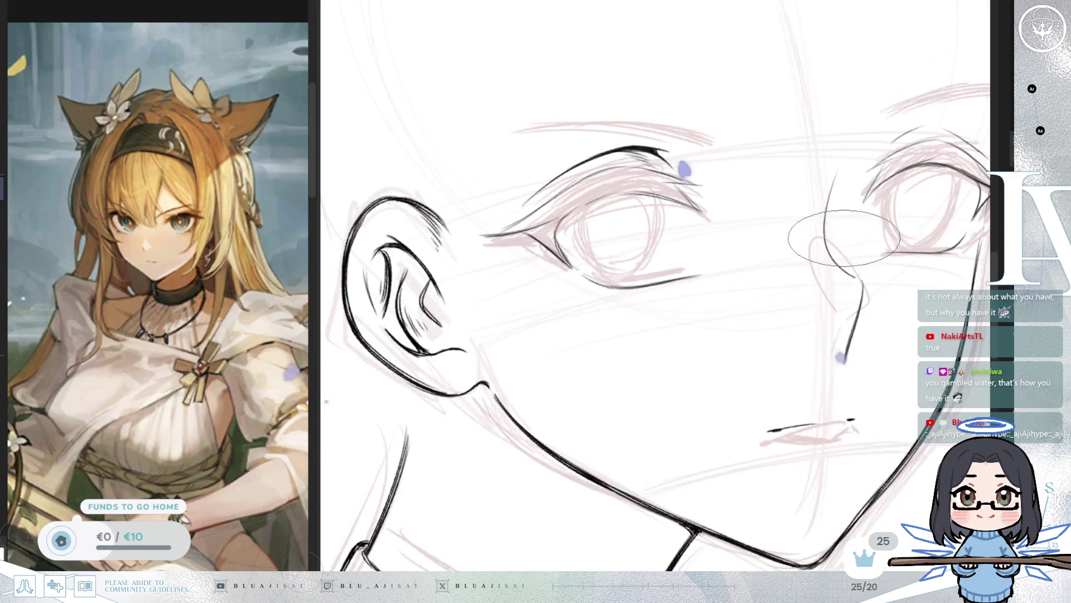
{"action": "left_click_drag", "start_coordinate": [817, 358], "coordinate": [776, 179]}
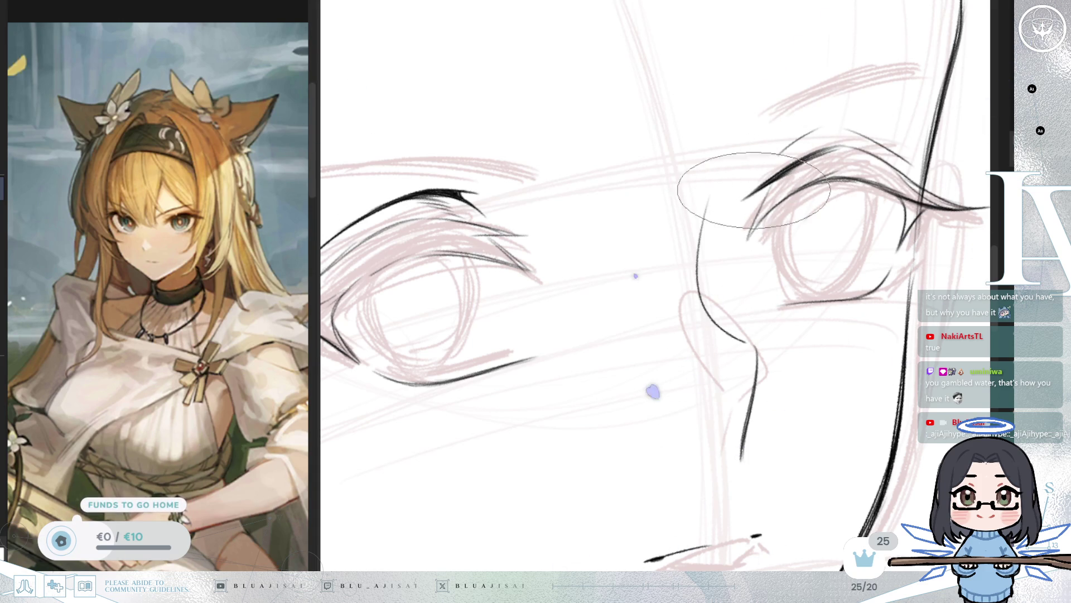
{"action": "left_click_drag", "start_coordinate": [791, 202], "coordinate": [793, 193]}
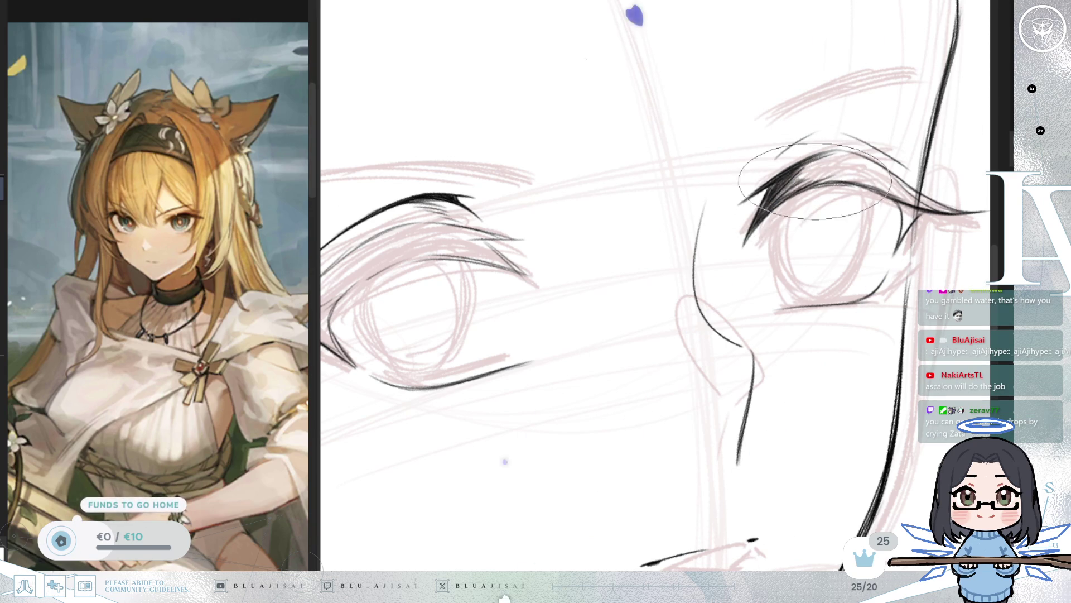
{"action": "left_click_drag", "start_coordinate": [656, 315], "coordinate": [688, 275]}
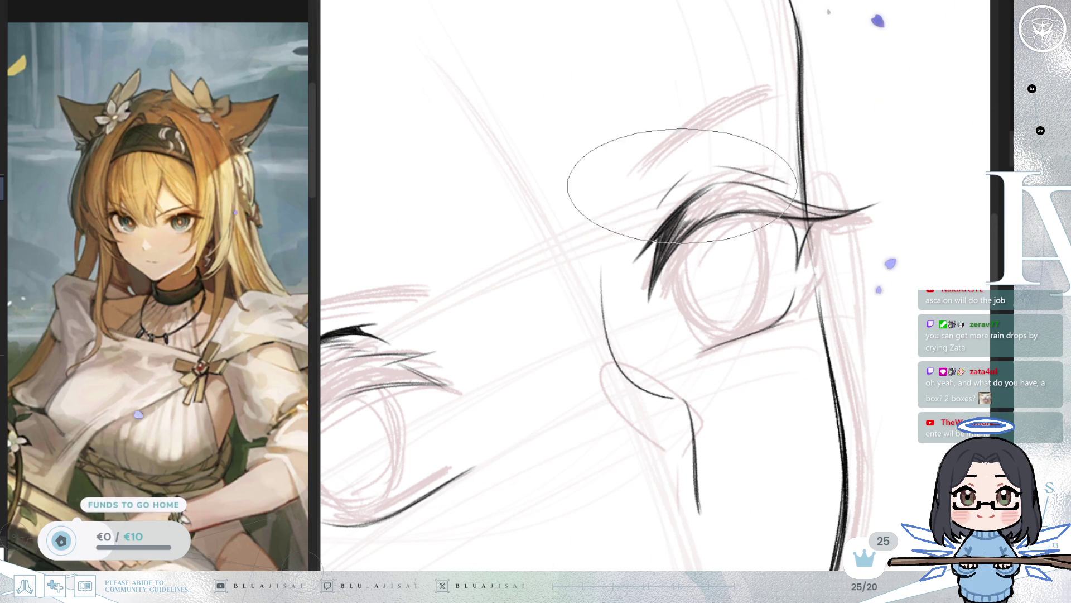
{"action": "key", "text": "minus"}
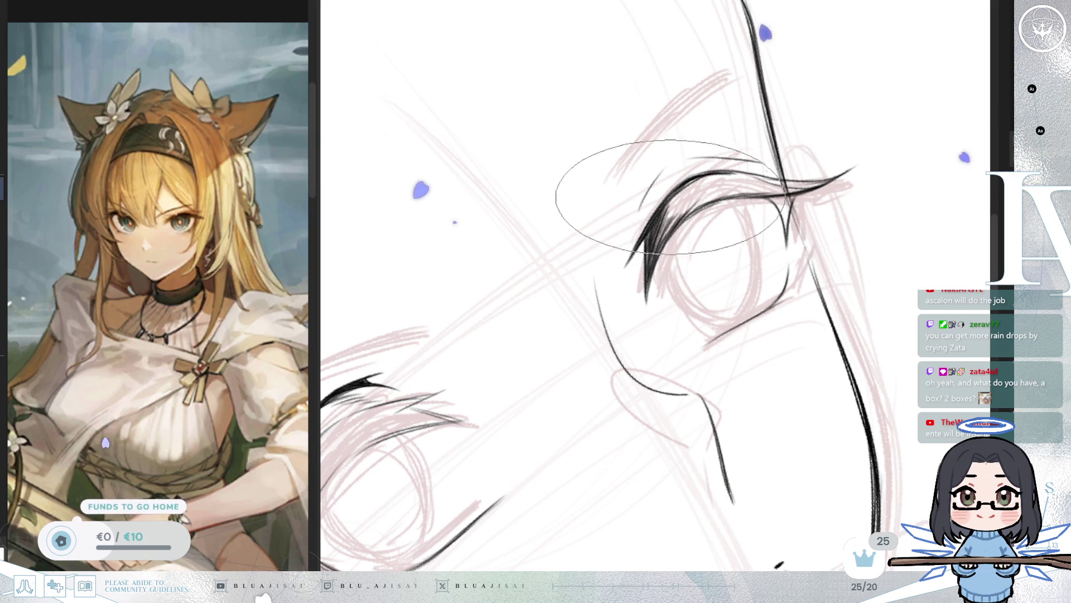
{"action": "key", "text": "minus"}
{"action": "key", "text": "minus"}
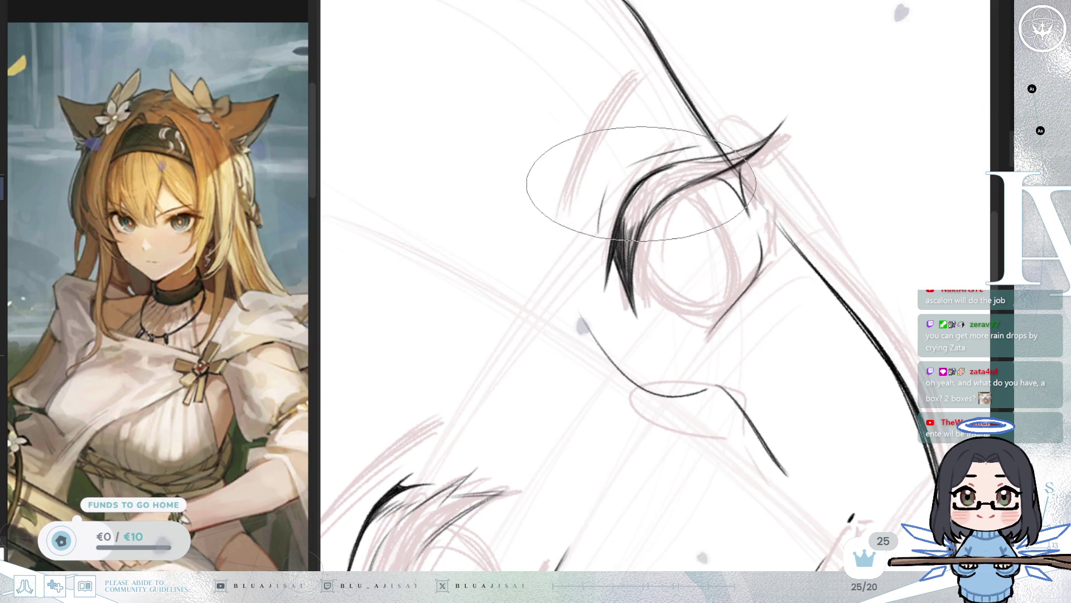
{"action": "scroll", "coordinate": [641, 183], "scroll_direction": "up", "scroll_amount": 2}
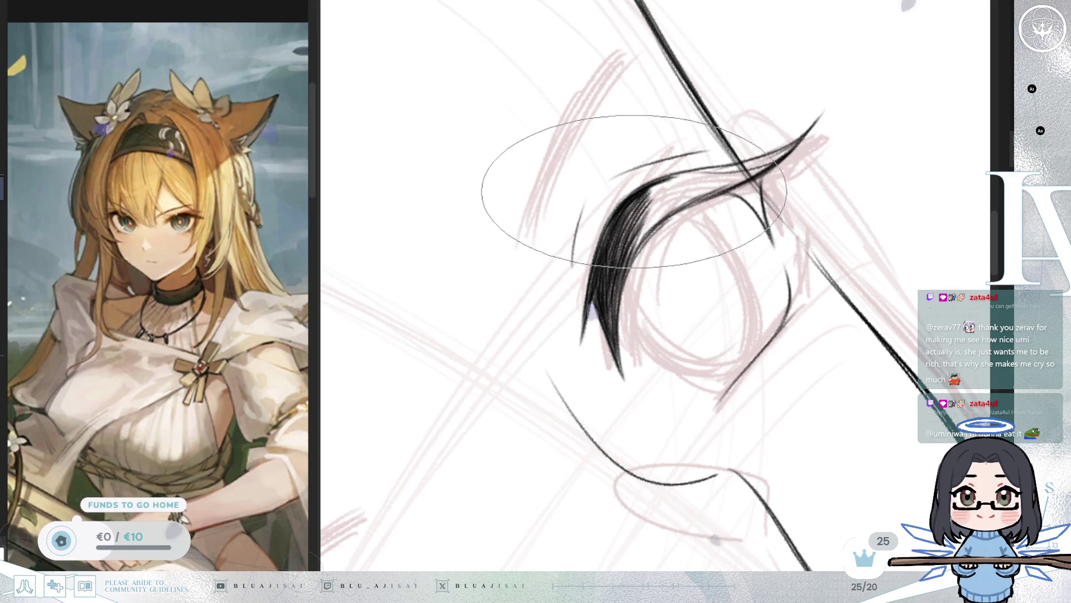
{"action": "left_click_drag", "start_coordinate": [606, 223], "coordinate": [820, 118]}
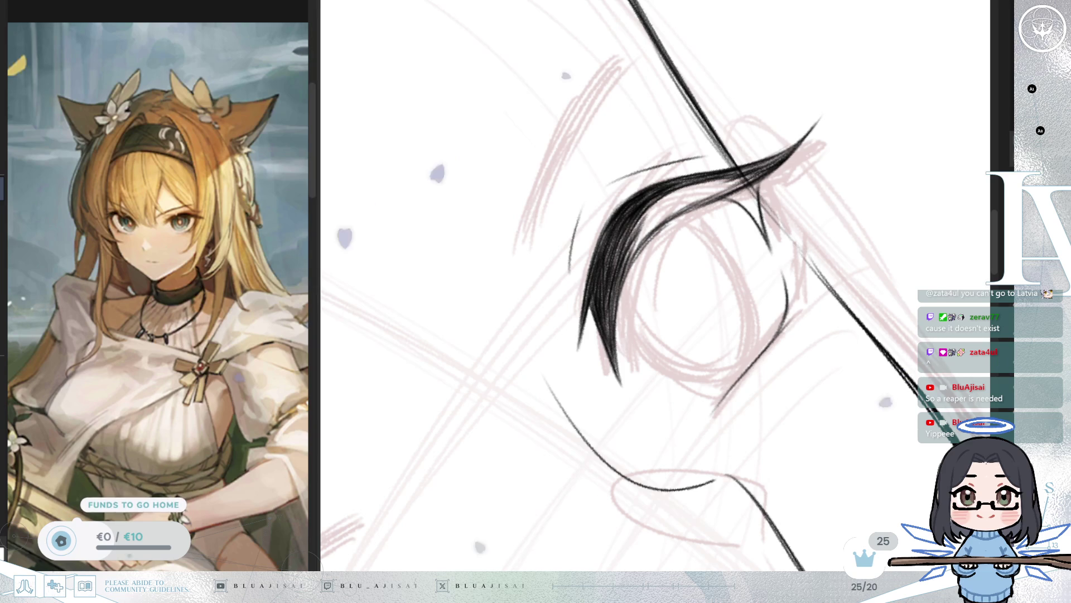
Step: Layer another stroke on the far eye's upper lash to thicken it
{"action": "mouse_move", "coordinate": [636, 234]}
{"action": "left_mouse_down"}
{"action": "mouse_move", "coordinate": [677, 204]}
{"action": "mouse_move", "coordinate": [627, 227]}
{"action": "mouse_move", "coordinate": [633, 241]}
{"action": "mouse_move", "coordinate": [645, 226]}
{"action": "mouse_move", "coordinate": [636, 212]}
{"action": "mouse_move", "coordinate": [661, 195]}
{"action": "mouse_move", "coordinate": [641, 225]}
{"action": "mouse_move", "coordinate": [648, 186]}
{"action": "mouse_move", "coordinate": [614, 298]}
{"action": "mouse_move", "coordinate": [660, 241]}
{"action": "mouse_move", "coordinate": [751, 184]}
{"action": "mouse_move", "coordinate": [694, 220]}
{"action": "mouse_move", "coordinate": [705, 156]}
{"action": "mouse_move", "coordinate": [684, 196]}
{"action": "mouse_move", "coordinate": [708, 186]}
{"action": "mouse_move", "coordinate": [683, 203]}
{"action": "mouse_move", "coordinate": [764, 167]}
{"action": "mouse_move", "coordinate": [781, 172]}
{"action": "mouse_move", "coordinate": [696, 215]}
{"action": "mouse_move", "coordinate": [685, 196]}
{"action": "mouse_move", "coordinate": [610, 230]}
{"action": "mouse_move", "coordinate": [720, 150]}
{"action": "mouse_move", "coordinate": [668, 255]}
{"action": "mouse_move", "coordinate": [640, 216]}
{"action": "mouse_move", "coordinate": [633, 268]}
{"action": "mouse_move", "coordinate": [651, 291]}
{"action": "left_mouse_up"}
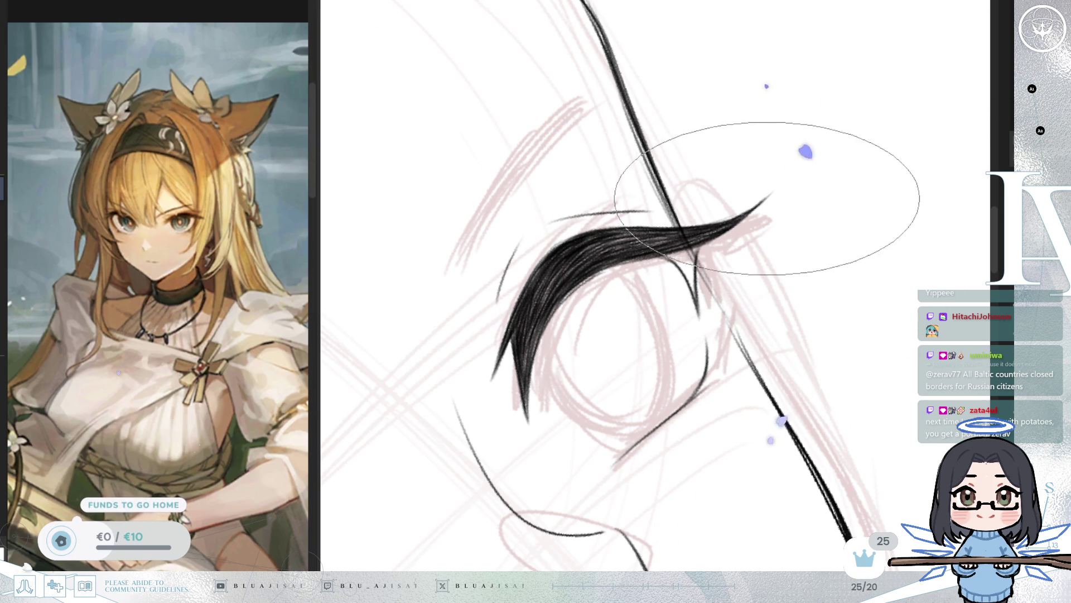
{"action": "key", "text": "Delete"}
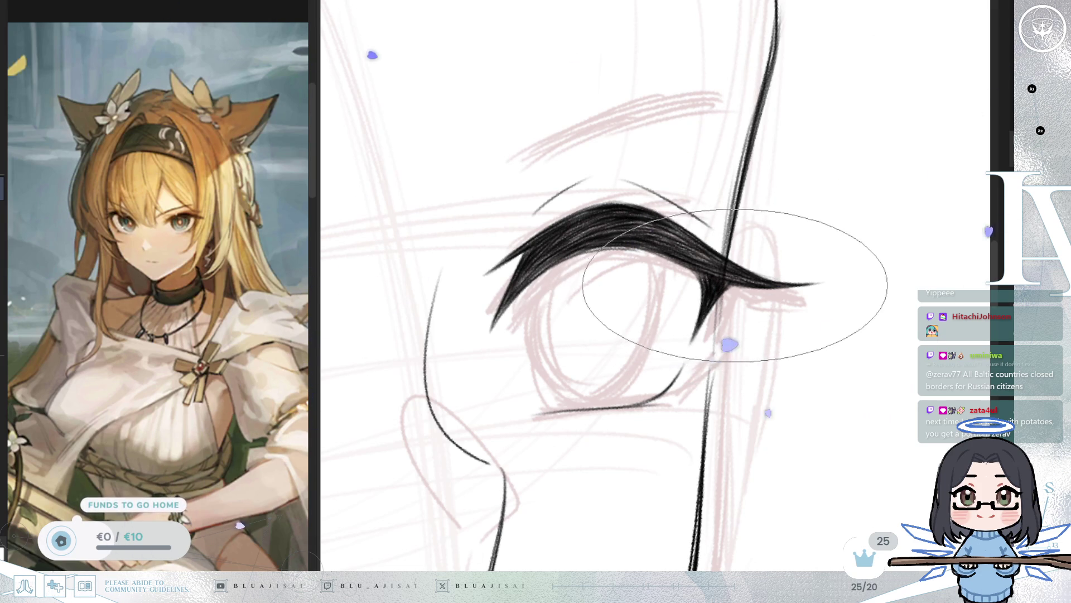
{"action": "left_click_drag", "start_coordinate": [735, 283], "coordinate": [733, 267]}
{"action": "left_click_drag", "start_coordinate": [717, 231], "coordinate": [694, 268]}
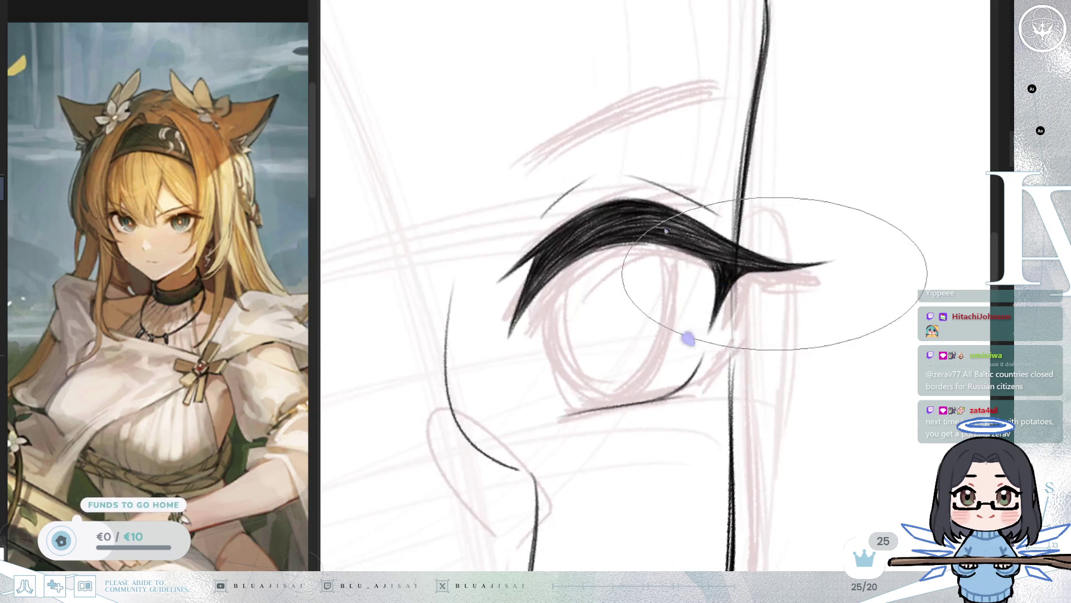
{"action": "key", "text": "m"}
{"action": "left_click_drag", "start_coordinate": [775, 293], "coordinate": [574, 263]}
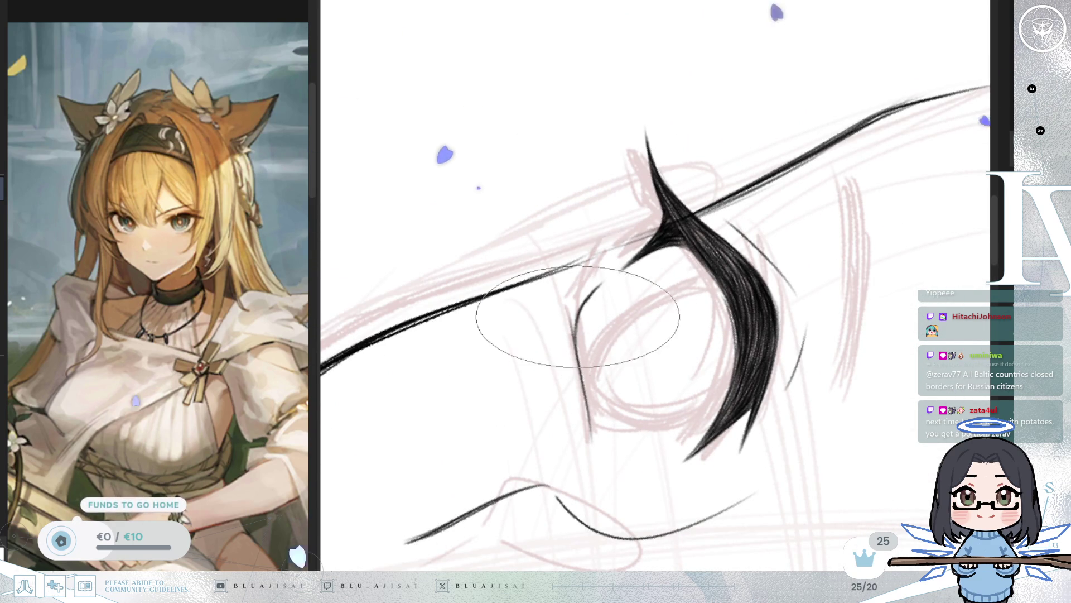
{"action": "key", "text": "6"}
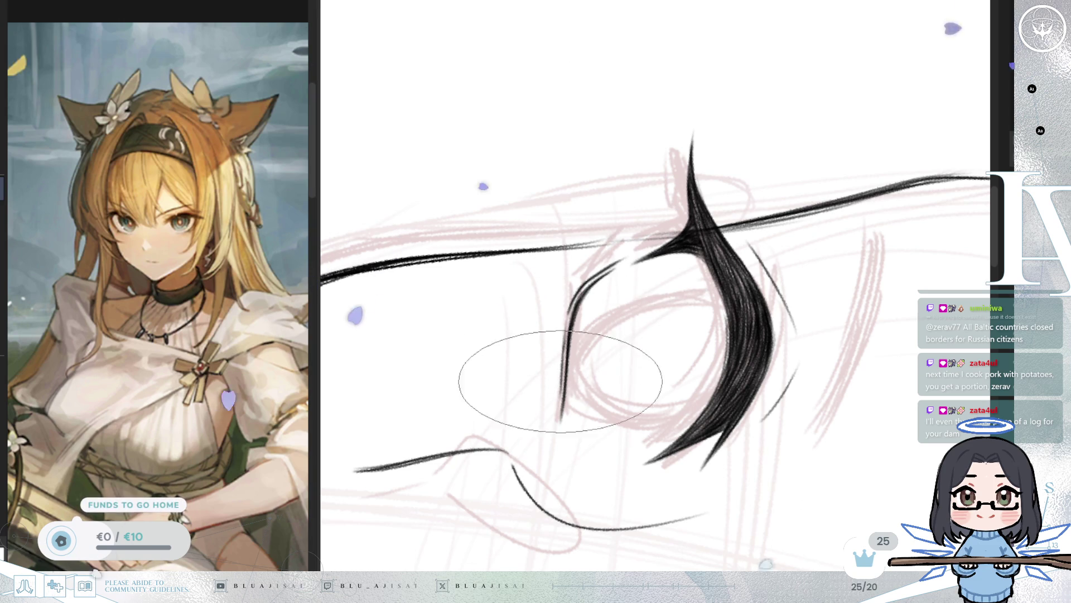
{"action": "mouse_move", "coordinate": [558, 410]}
{"action": "left_mouse_down"}
{"action": "mouse_move", "coordinate": [562, 311]}
{"action": "mouse_move", "coordinate": [590, 239]}
{"action": "left_mouse_up"}
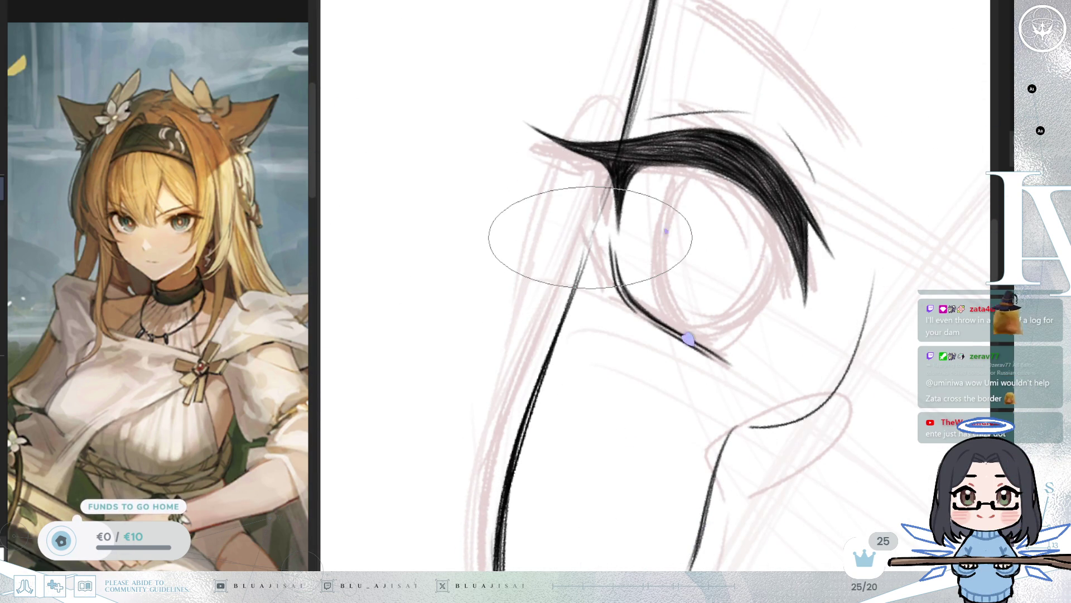
Step: Add a short forked lash tick under the lower eyelid at the far eye's inner corner
{"action": "mouse_move", "coordinate": [591, 238]}
{"action": "left_mouse_down"}
{"action": "mouse_move", "coordinate": [687, 267]}
{"action": "mouse_move", "coordinate": [538, 268]}
{"action": "left_mouse_up"}
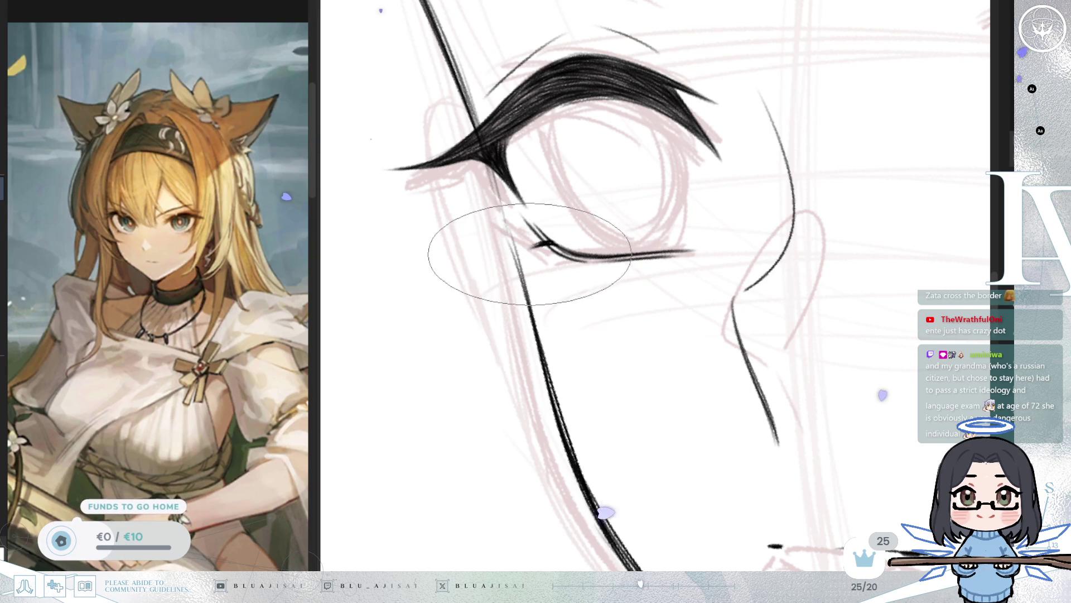
{"action": "left_click_drag", "start_coordinate": [567, 254], "coordinate": [549, 269]}
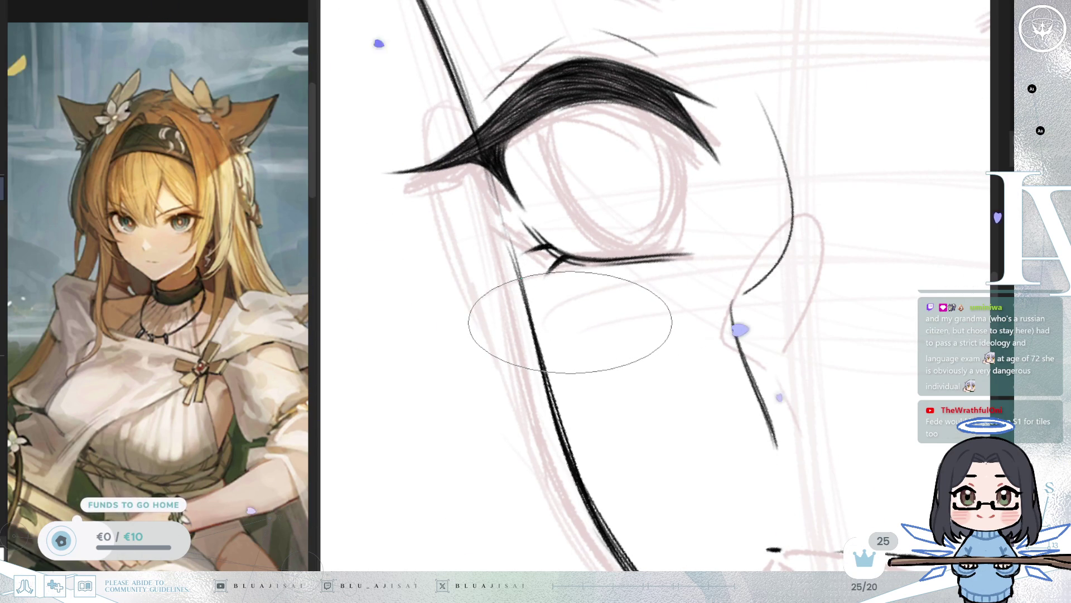
{"action": "left_click_drag", "start_coordinate": [623, 346], "coordinate": [624, 351]}
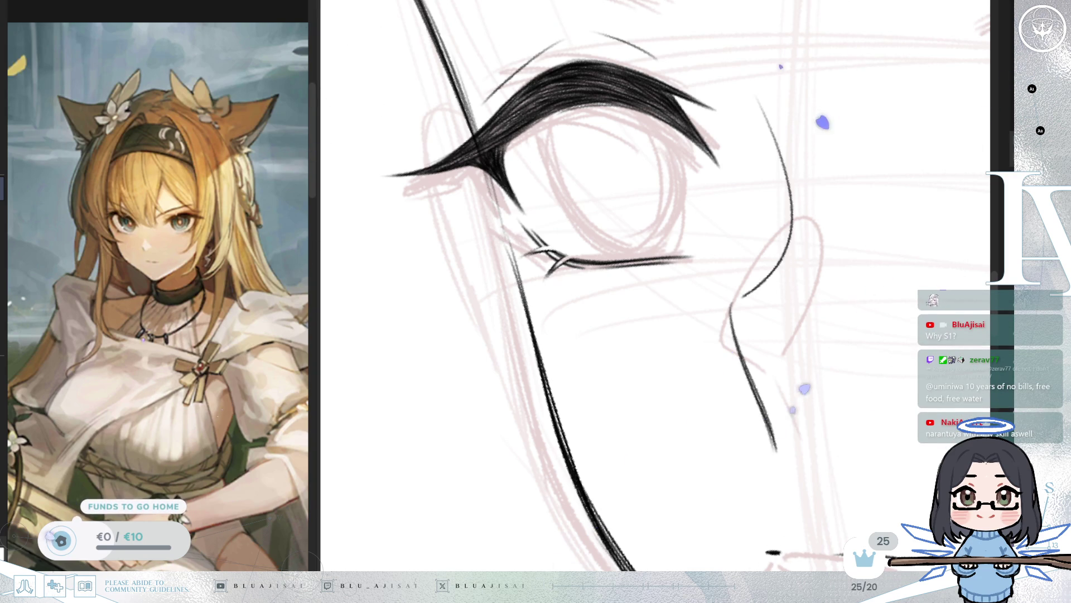
{"action": "left_click_drag", "start_coordinate": [652, 249], "coordinate": [525, 312]}
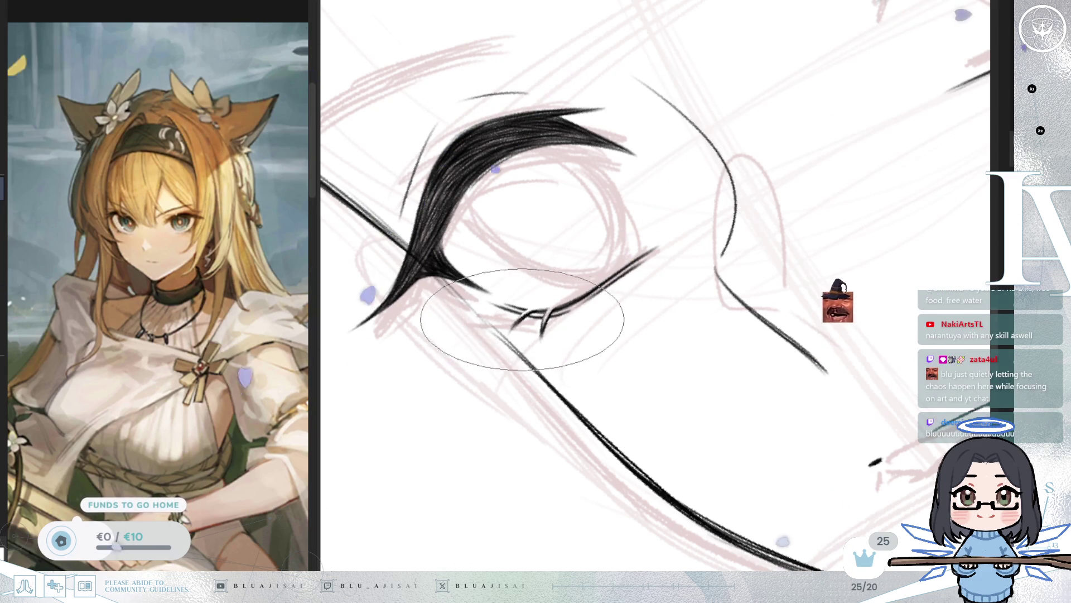
Step: Rotate and mirror the view repeatedly to find a good angle for the far eye's lashes
{"action": "mouse_move", "coordinate": [540, 305]}
{"action": "left_mouse_down"}
{"action": "mouse_move", "coordinate": [830, 234]}
{"action": "mouse_move", "coordinate": [765, 323]}
{"action": "left_mouse_up"}
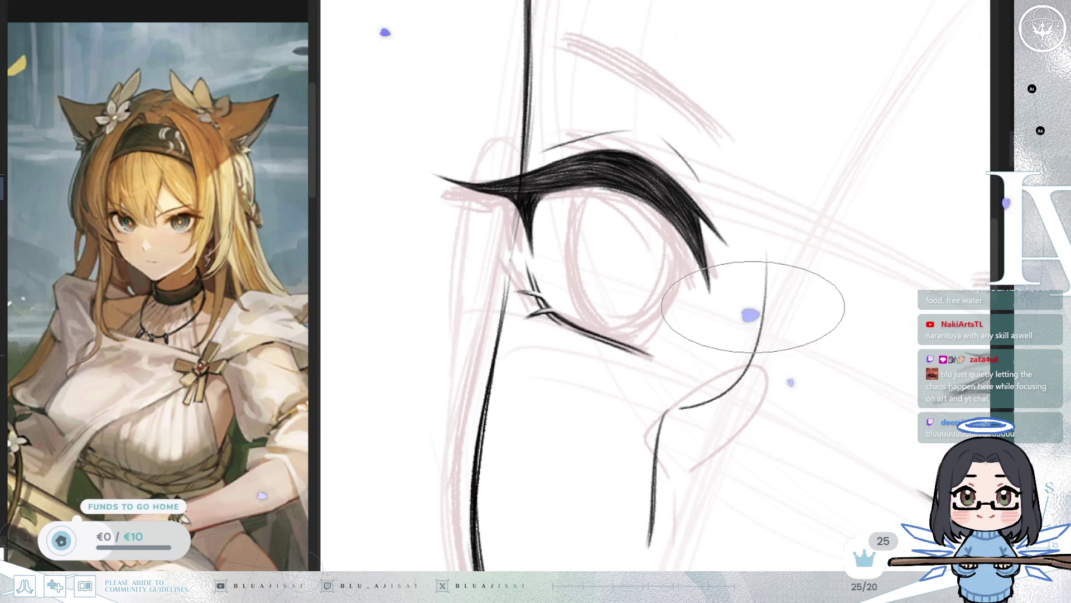
{"action": "mouse_move", "coordinate": [915, 184]}
{"action": "left_mouse_down"}
{"action": "mouse_move", "coordinate": [765, 206]}
{"action": "mouse_move", "coordinate": [748, 321]}
{"action": "left_mouse_up"}
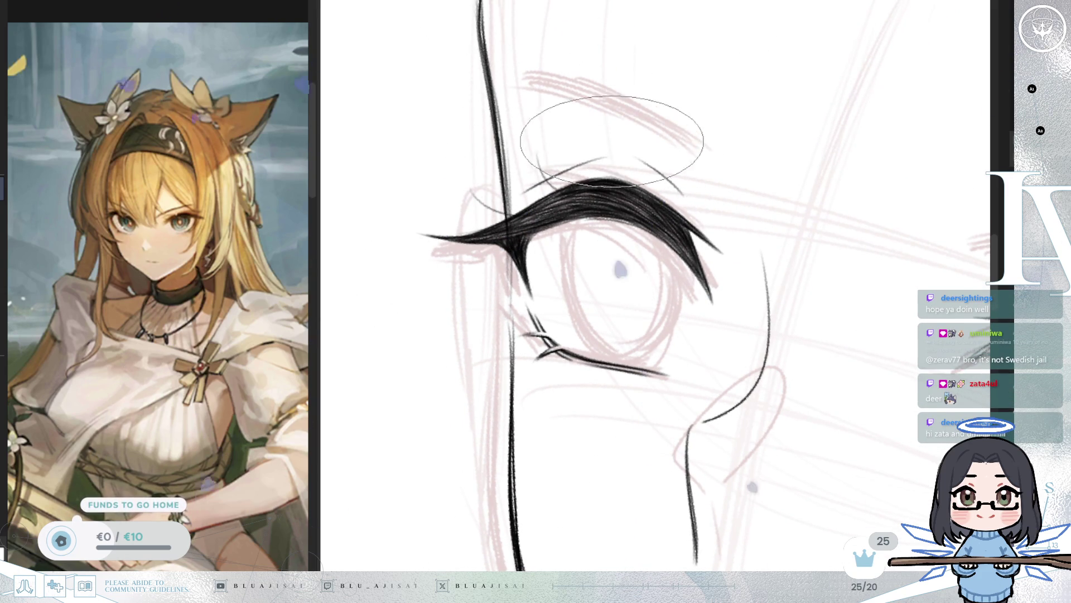
{"action": "key", "text": "m"}
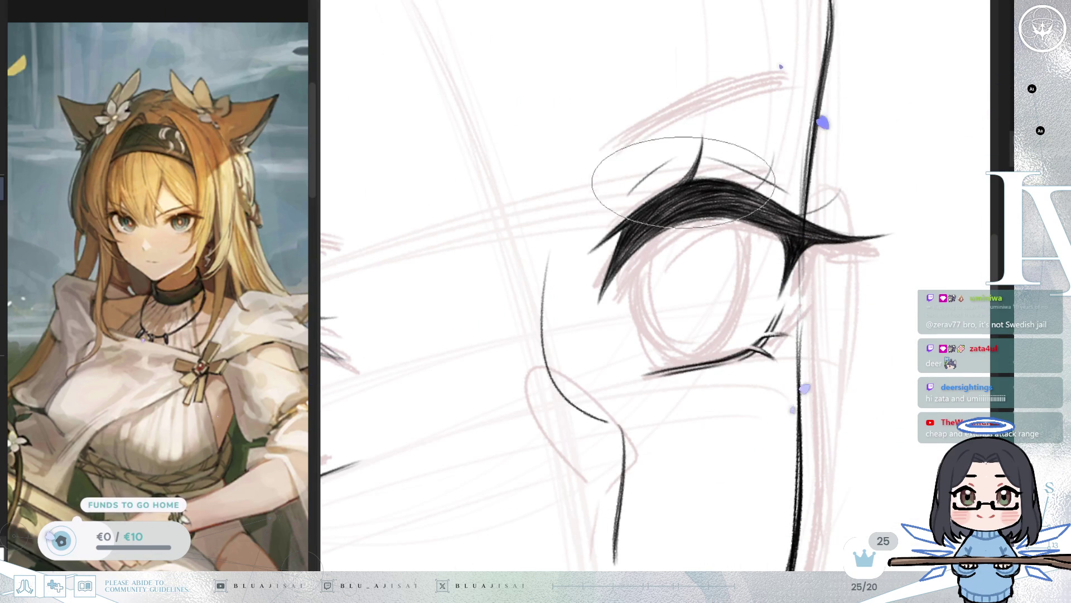
{"action": "left_click_drag", "start_coordinate": [714, 174], "coordinate": [693, 128]}
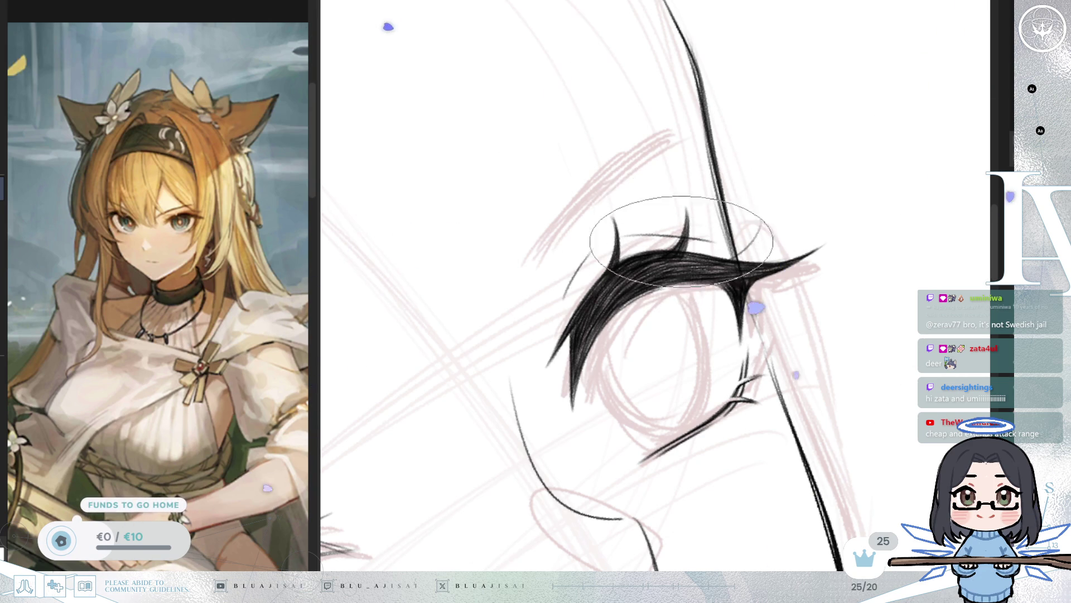
{"action": "left_click_drag", "start_coordinate": [676, 244], "coordinate": [724, 190]}
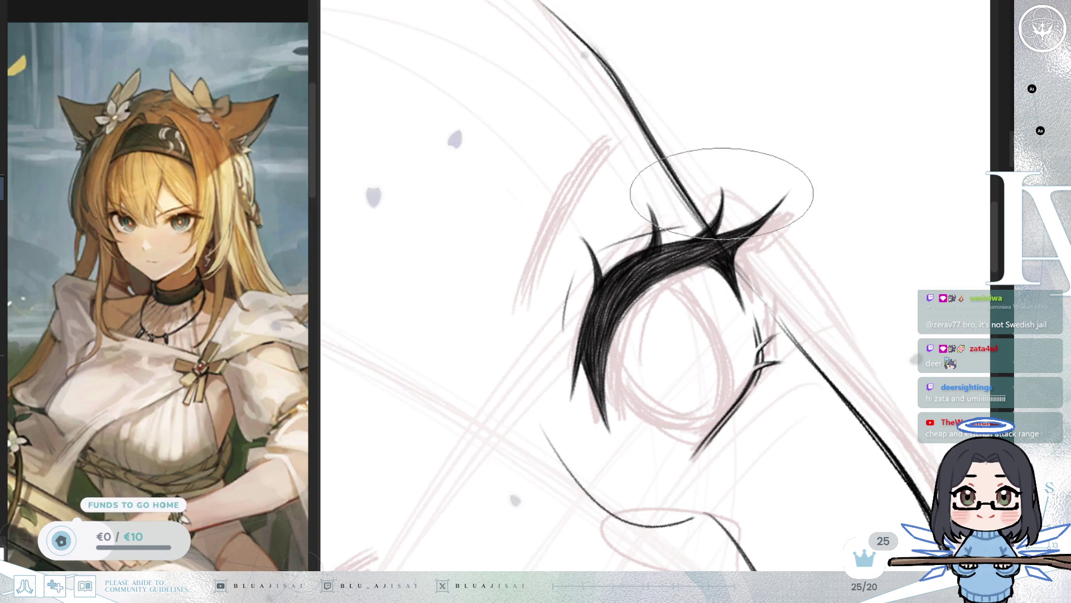
{"action": "mouse_move", "coordinate": [703, 246]}
{"action": "left_mouse_down"}
{"action": "mouse_move", "coordinate": [849, 191]}
{"action": "mouse_move", "coordinate": [770, 196]}
{"action": "mouse_move", "coordinate": [720, 296]}
{"action": "mouse_move", "coordinate": [686, 245]}
{"action": "mouse_move", "coordinate": [770, 219]}
{"action": "mouse_move", "coordinate": [575, 283]}
{"action": "left_mouse_up"}
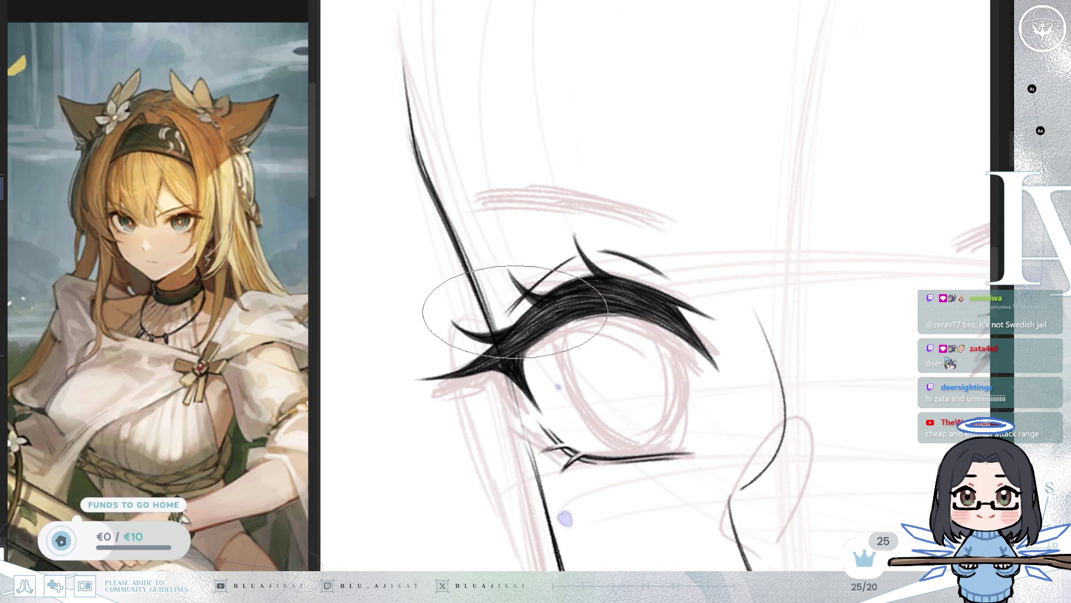
{"action": "left_click_drag", "start_coordinate": [537, 191], "coordinate": [476, 291]}
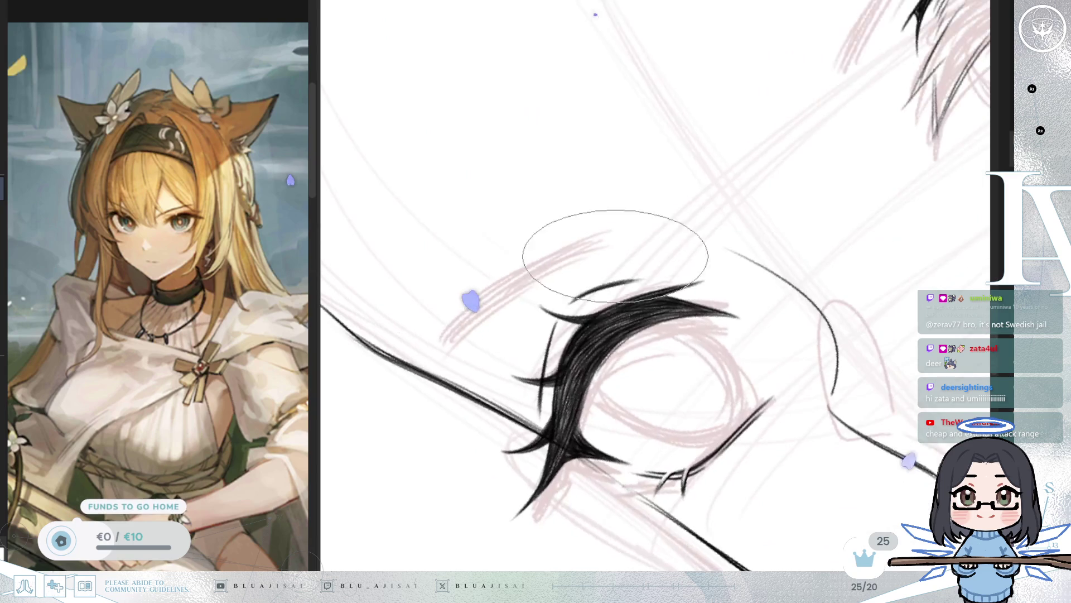
Step: Rotate the view back upright and zoom out until both eyes, ear, jaw and collar show
{"action": "mouse_move", "coordinate": [657, 282]}
{"action": "left_mouse_down"}
{"action": "mouse_move", "coordinate": [625, 223]}
{"action": "mouse_move", "coordinate": [686, 262]}
{"action": "mouse_move", "coordinate": [720, 262]}
{"action": "mouse_move", "coordinate": [715, 184]}
{"action": "left_mouse_up"}
{"action": "scroll", "coordinate": [799, 215], "scroll_direction": "up", "scroll_amount": 2}
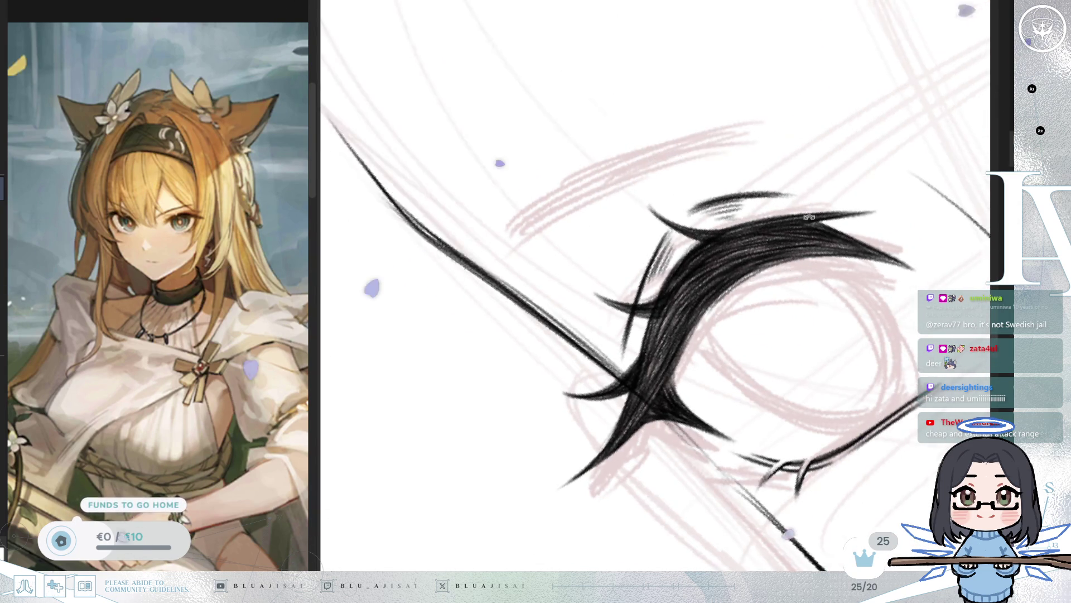
{"action": "scroll", "coordinate": [799, 214], "scroll_direction": "down", "scroll_amount": 6}
{"action": "left_click_drag", "start_coordinate": [861, 315], "coordinate": [798, 273]}
{"action": "scroll", "coordinate": [794, 270], "scroll_direction": "up", "scroll_amount": 2}
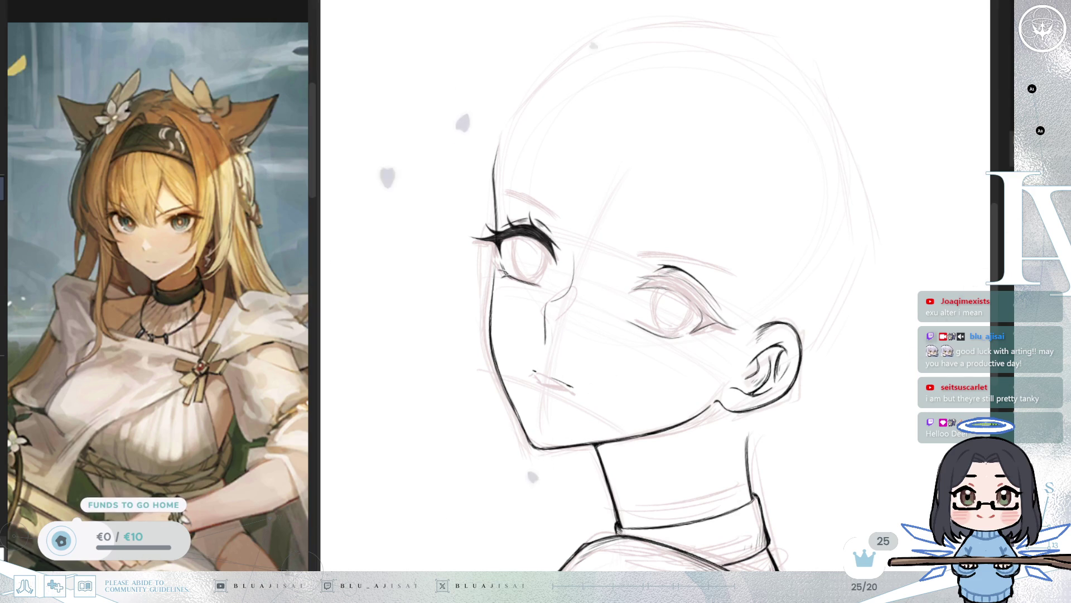
Step: Add a row of spiky lash strands along the far eye's upper eyelid
{"action": "scroll", "coordinate": [730, 235], "scroll_direction": "up", "scroll_amount": 5}
{"action": "scroll", "coordinate": [729, 236], "scroll_direction": "up", "scroll_amount": 5}
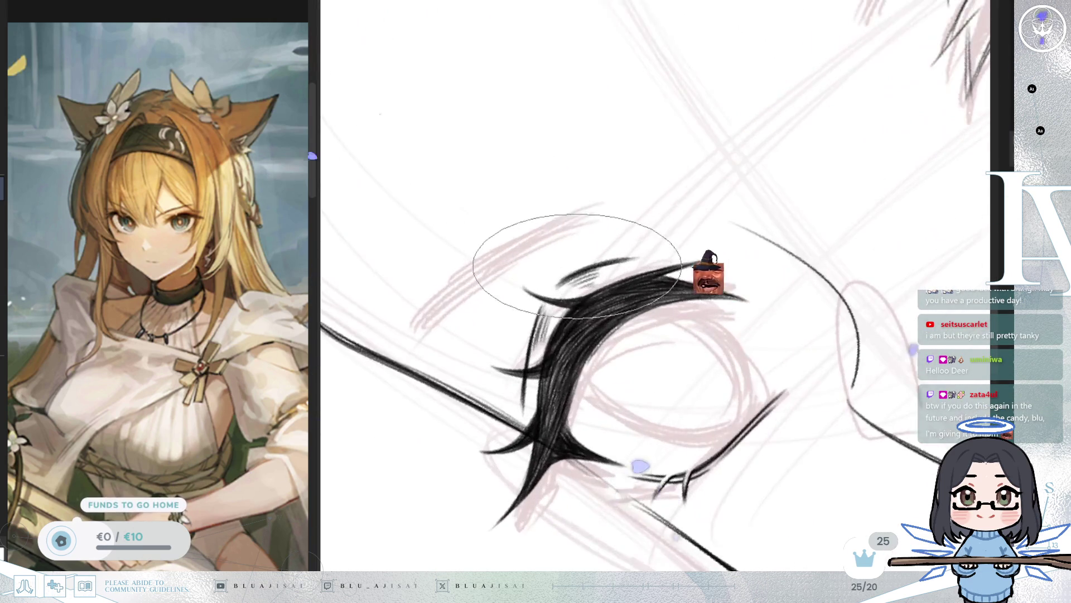
{"action": "mouse_move", "coordinate": [580, 267]}
{"action": "left_mouse_down"}
{"action": "mouse_move", "coordinate": [610, 248]}
{"action": "mouse_move", "coordinate": [704, 259]}
{"action": "left_mouse_up"}
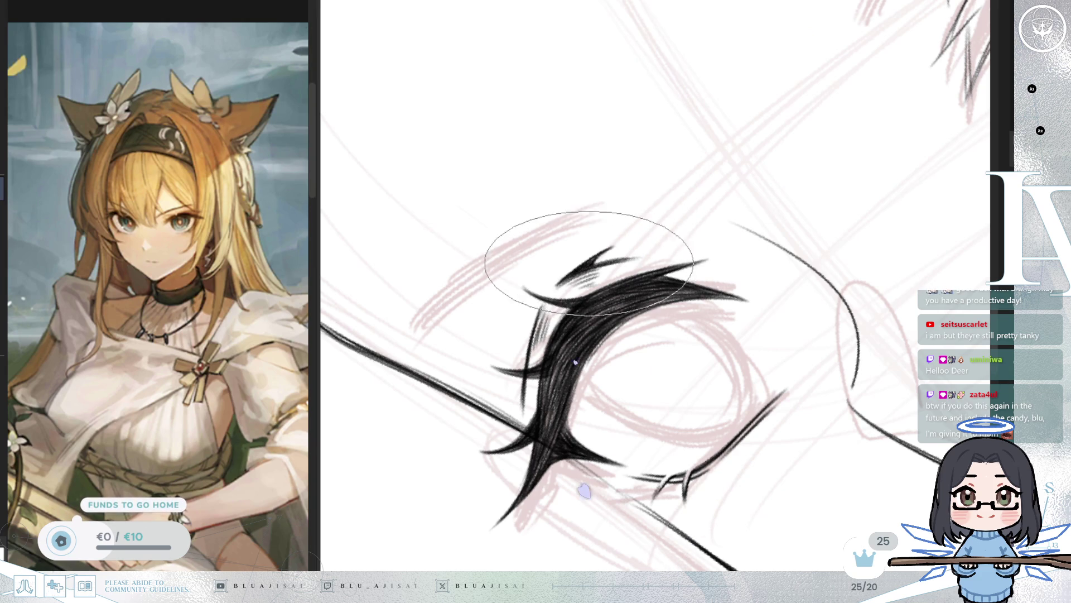
{"action": "key", "text": "minus"}
{"action": "key", "text": "minus"}
{"action": "key", "text": "minus"}
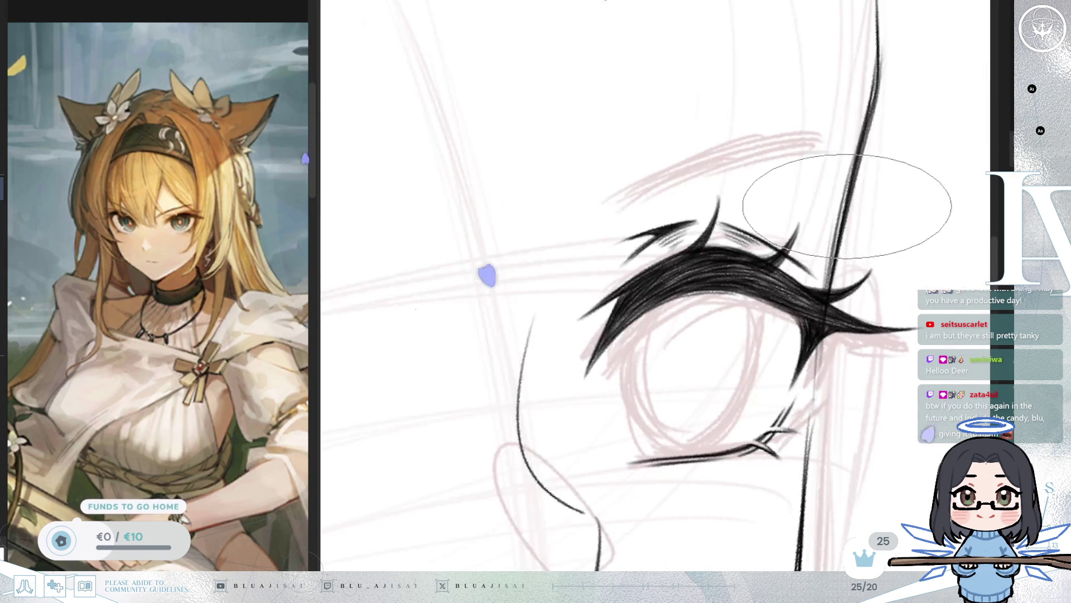
{"action": "key", "text": "minus"}
{"action": "key", "text": "minus"}
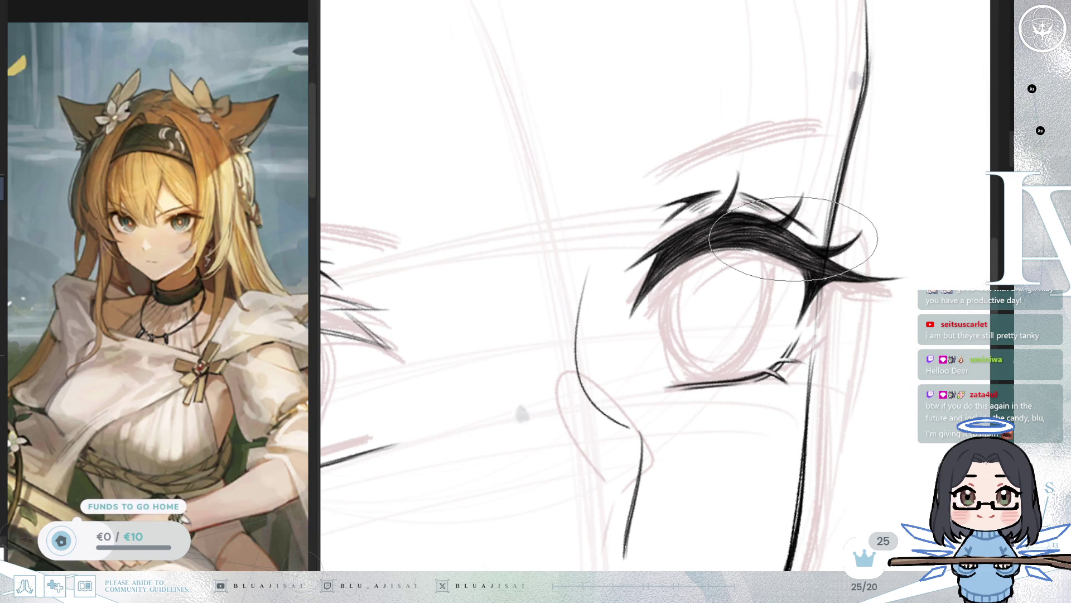
{"action": "scroll", "coordinate": [792, 238], "scroll_direction": "down", "scroll_amount": 2}
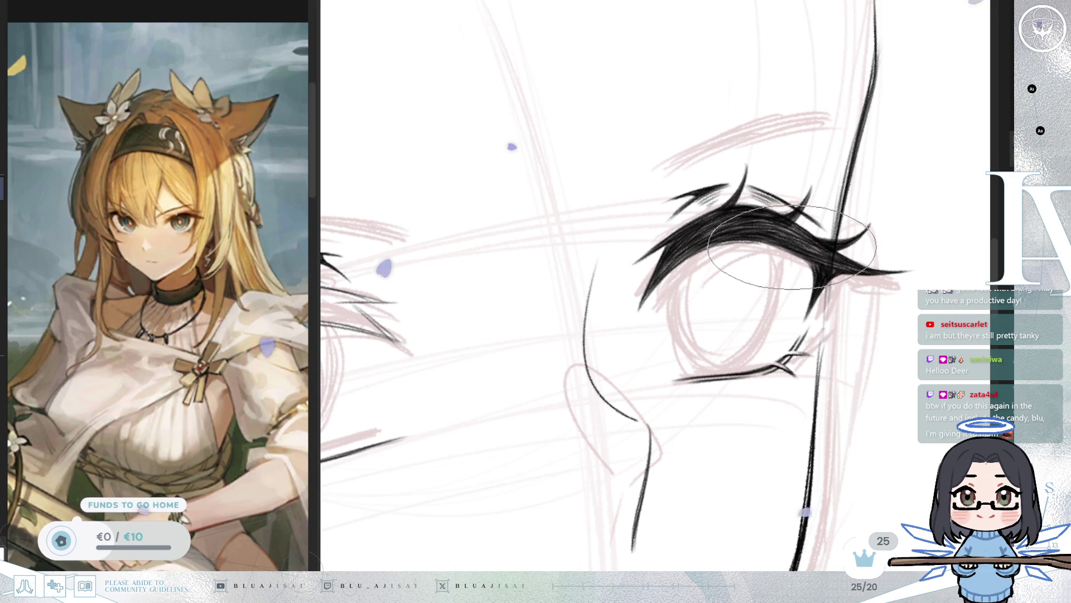
{"action": "scroll", "coordinate": [792, 247], "scroll_direction": "up", "scroll_amount": 2}
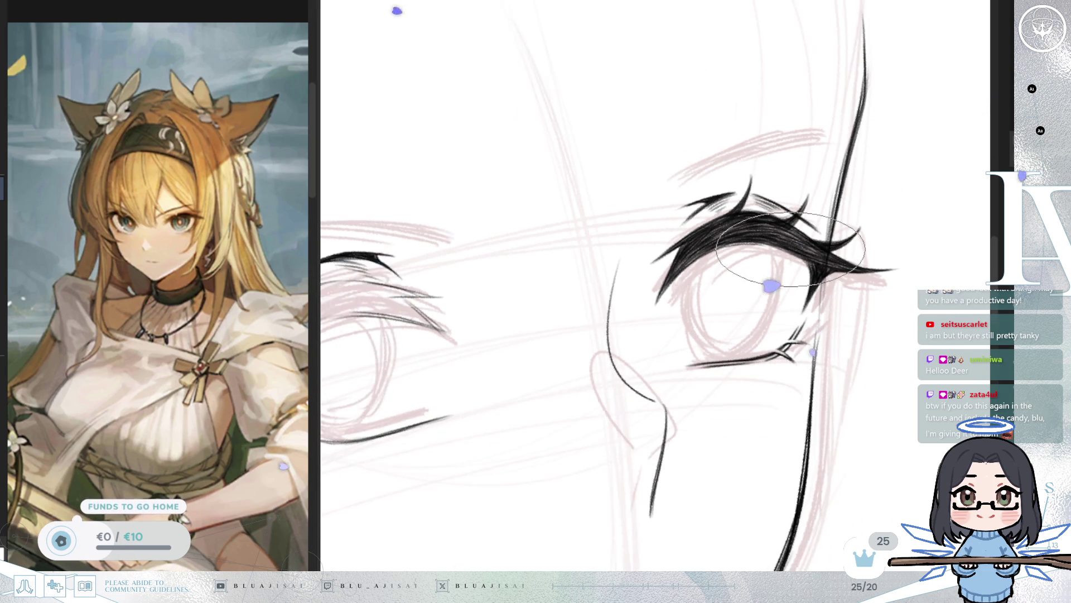
{"action": "scroll", "coordinate": [790, 248], "scroll_direction": "up", "scroll_amount": 3}
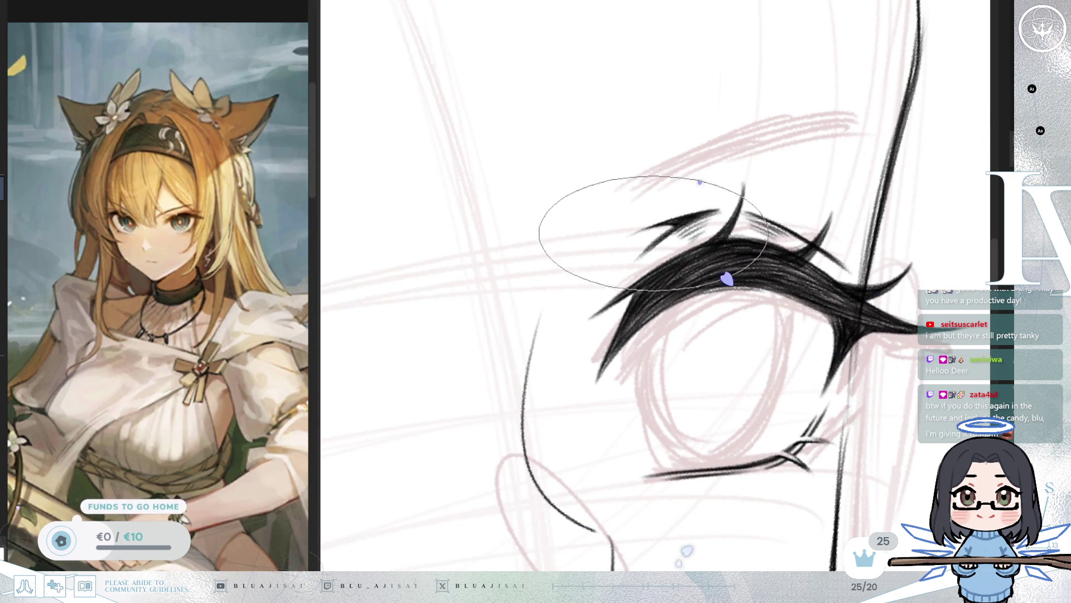
{"action": "scroll", "coordinate": [845, 271], "scroll_direction": "down", "scroll_amount": 2}
{"action": "scroll", "coordinate": [846, 271], "scroll_direction": "down", "scroll_amount": 5}
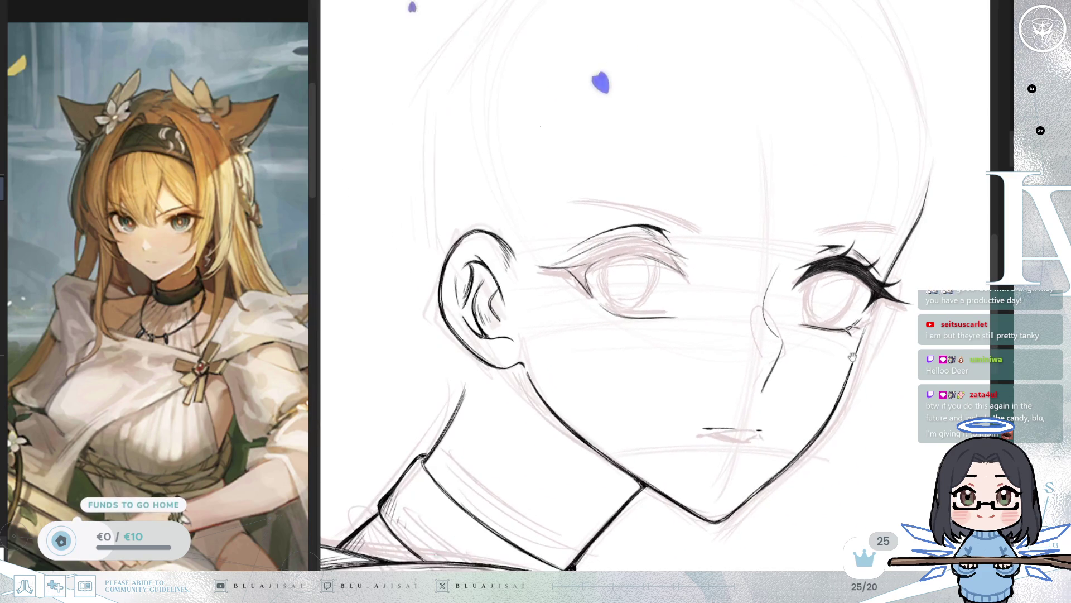
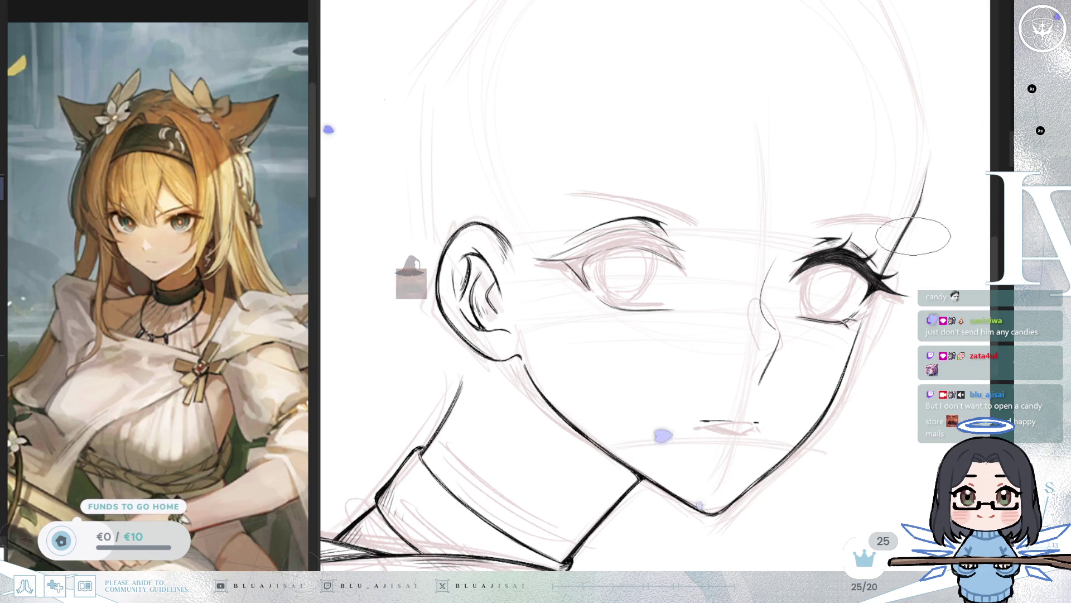
Step: Zoom in on the eyes and pan across to the ear-side eye with thinner lashes
{"action": "scroll", "coordinate": [781, 279], "scroll_direction": "up", "scroll_amount": 3}
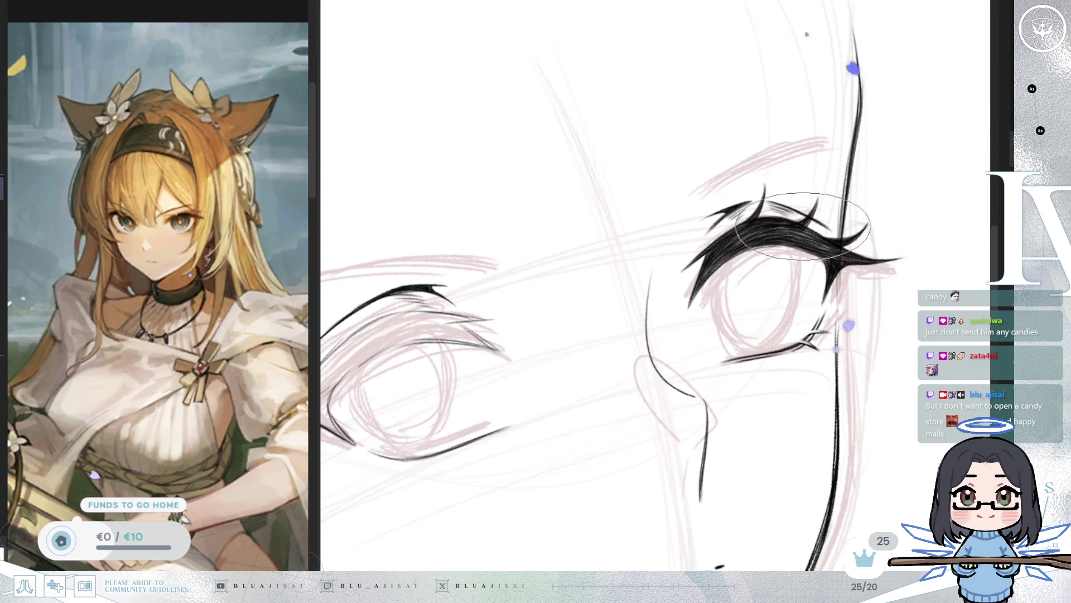
{"action": "scroll", "coordinate": [726, 251], "scroll_direction": "up", "scroll_amount": 2}
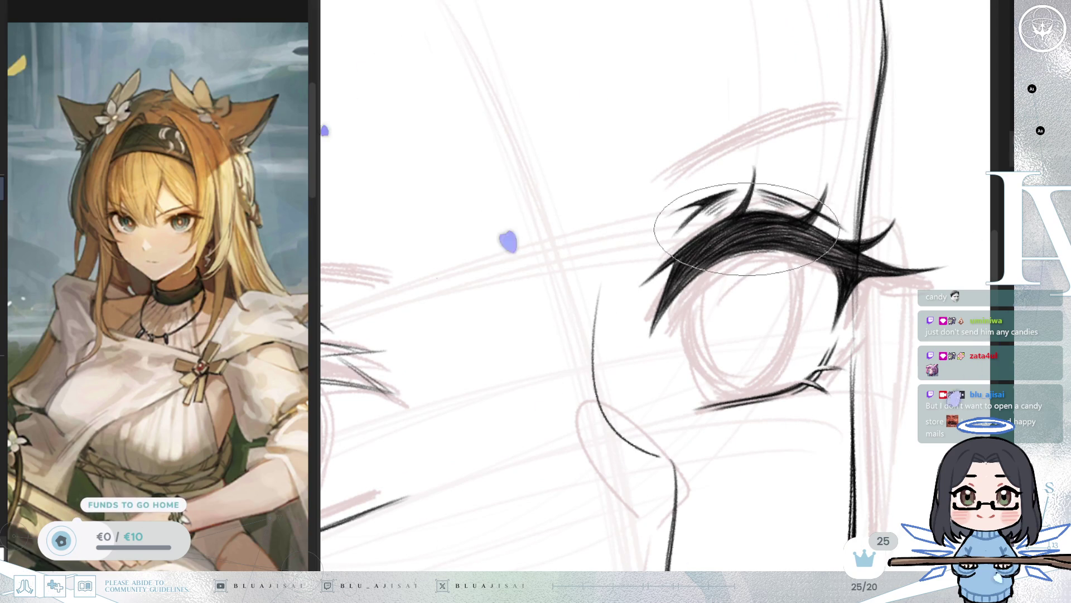
{"action": "mouse_move", "coordinate": [555, 311]}
{"action": "left_mouse_down"}
{"action": "mouse_move", "coordinate": [767, 241]}
{"action": "mouse_move", "coordinate": [720, 234]}
{"action": "mouse_move", "coordinate": [770, 243]}
{"action": "mouse_move", "coordinate": [725, 304]}
{"action": "left_mouse_up"}
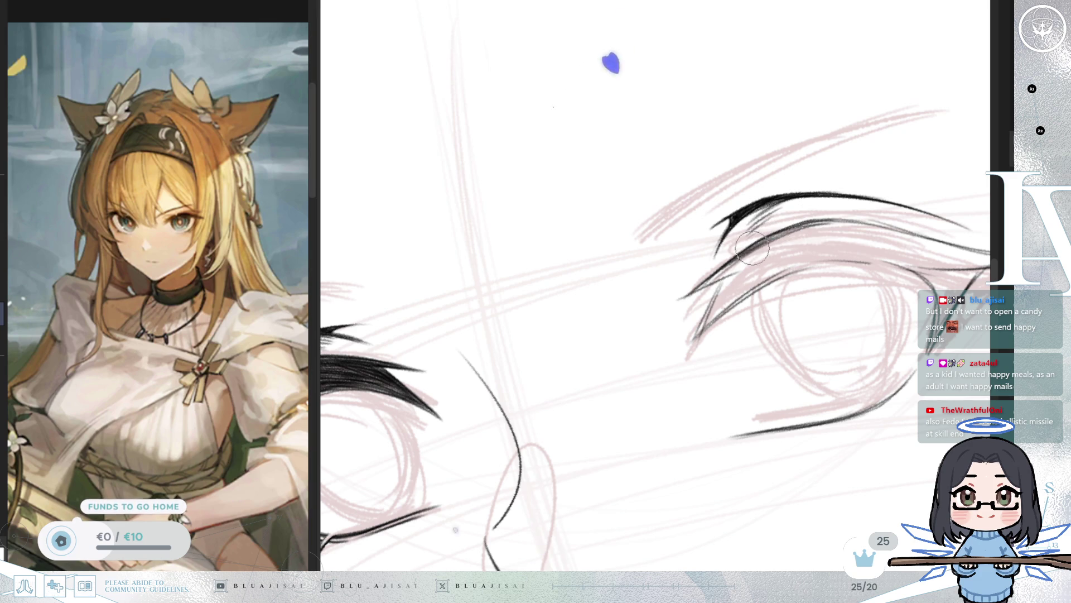
Step: Frame the ear-side eye and ink dark shading into its middle upper lash stroke
{"action": "left_click_drag", "start_coordinate": [769, 271], "coordinate": [743, 311]}
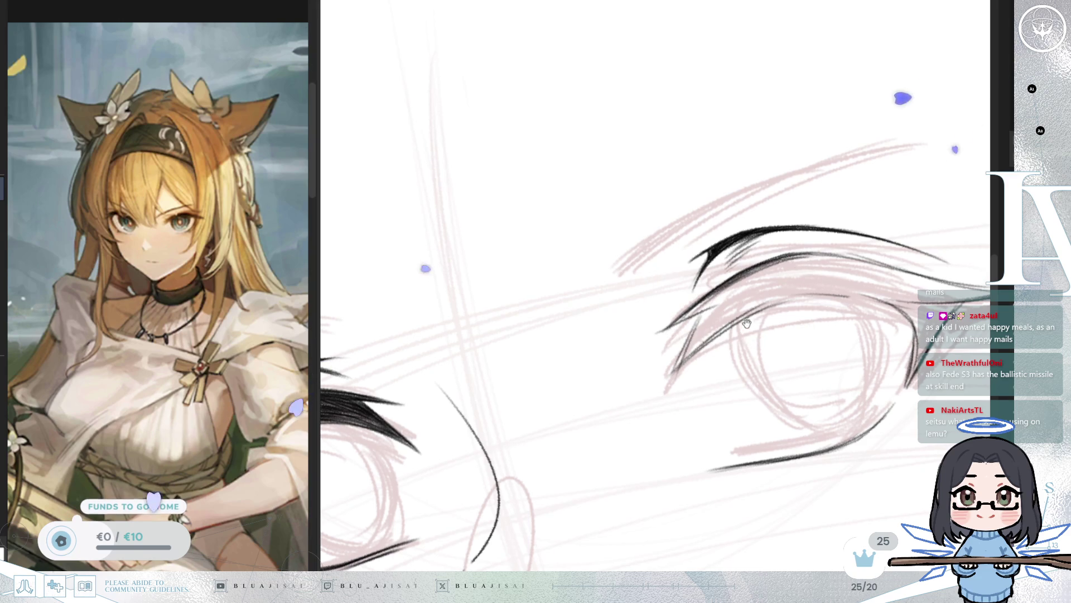
{"action": "mouse_move", "coordinate": [727, 310]}
{"action": "left_mouse_down"}
{"action": "mouse_move", "coordinate": [763, 282]}
{"action": "mouse_move", "coordinate": [737, 268]}
{"action": "left_mouse_up"}
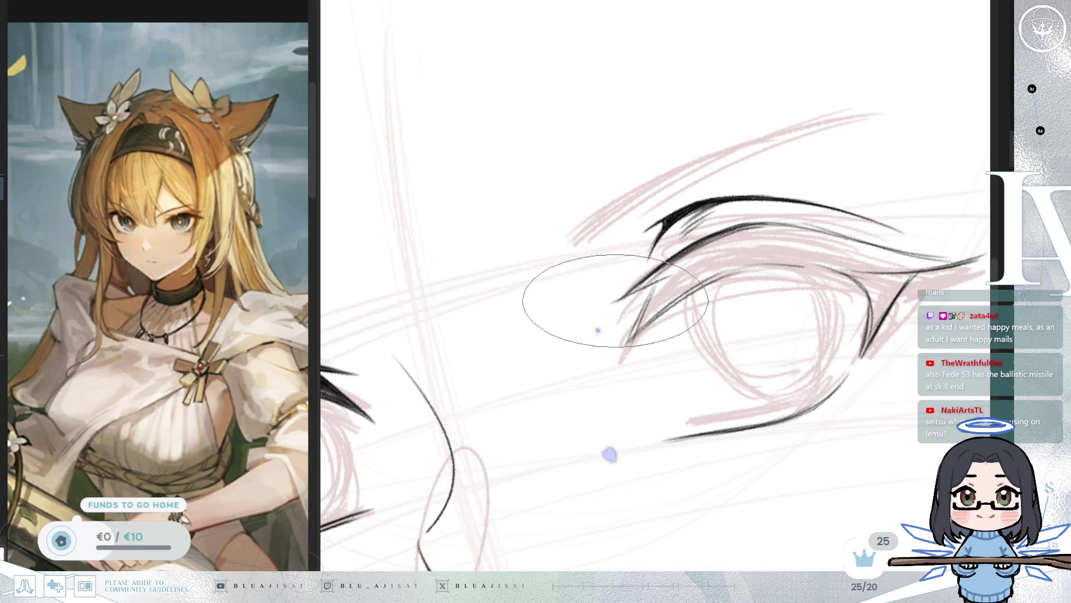
{"action": "left_click_drag", "start_coordinate": [665, 276], "coordinate": [673, 270]}
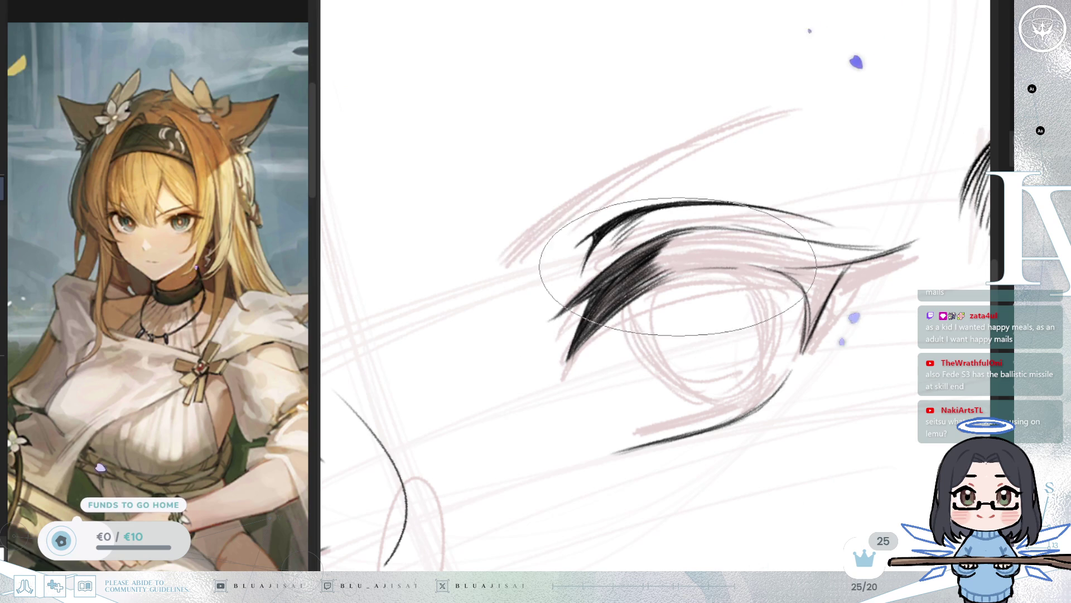
{"action": "left_click_drag", "start_coordinate": [667, 268], "coordinate": [626, 336]}
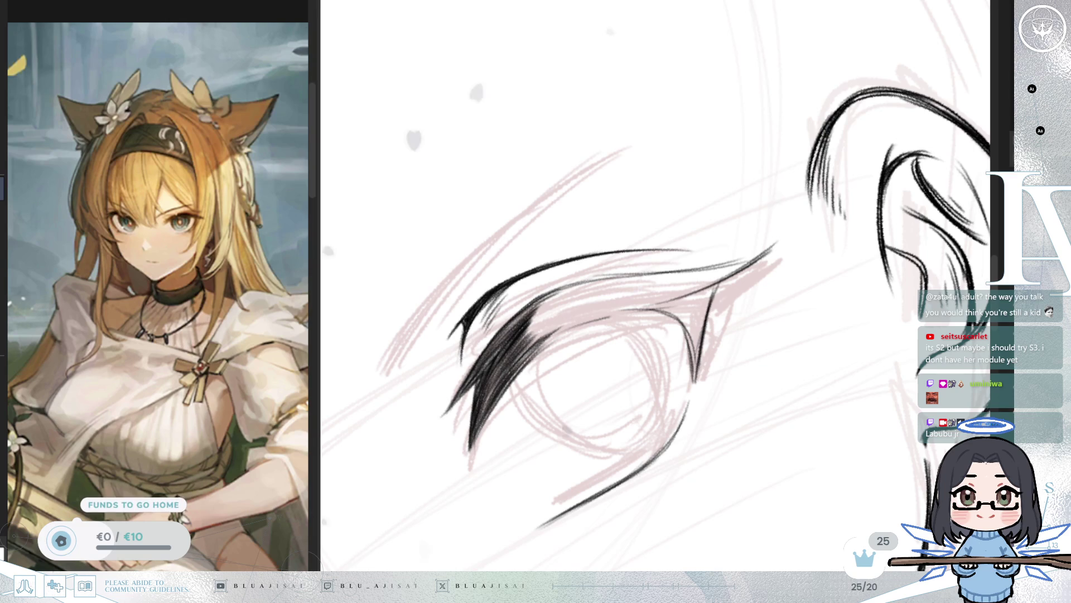
Step: Ink heavy black through the ear-side eye's upper lash until the band is solid
{"action": "mouse_move", "coordinate": [558, 334]}
{"action": "left_mouse_down"}
{"action": "mouse_move", "coordinate": [508, 382]}
{"action": "mouse_move", "coordinate": [454, 395]}
{"action": "mouse_move", "coordinate": [470, 363]}
{"action": "mouse_move", "coordinate": [460, 418]}
{"action": "mouse_move", "coordinate": [505, 369]}
{"action": "mouse_move", "coordinate": [467, 383]}
{"action": "mouse_move", "coordinate": [514, 382]}
{"action": "mouse_move", "coordinate": [531, 347]}
{"action": "mouse_move", "coordinate": [659, 334]}
{"action": "mouse_move", "coordinate": [627, 279]}
{"action": "mouse_move", "coordinate": [495, 299]}
{"action": "mouse_move", "coordinate": [478, 323]}
{"action": "mouse_move", "coordinate": [491, 340]}
{"action": "mouse_move", "coordinate": [546, 361]}
{"action": "mouse_move", "coordinate": [533, 295]}
{"action": "mouse_move", "coordinate": [519, 326]}
{"action": "mouse_move", "coordinate": [579, 301]}
{"action": "mouse_move", "coordinate": [490, 334]}
{"action": "mouse_move", "coordinate": [575, 267]}
{"action": "mouse_move", "coordinate": [719, 245]}
{"action": "mouse_move", "coordinate": [610, 249]}
{"action": "mouse_move", "coordinate": [768, 187]}
{"action": "mouse_move", "coordinate": [751, 232]}
{"action": "mouse_move", "coordinate": [686, 268]}
{"action": "mouse_move", "coordinate": [719, 245]}
{"action": "mouse_move", "coordinate": [701, 256]}
{"action": "left_mouse_up"}
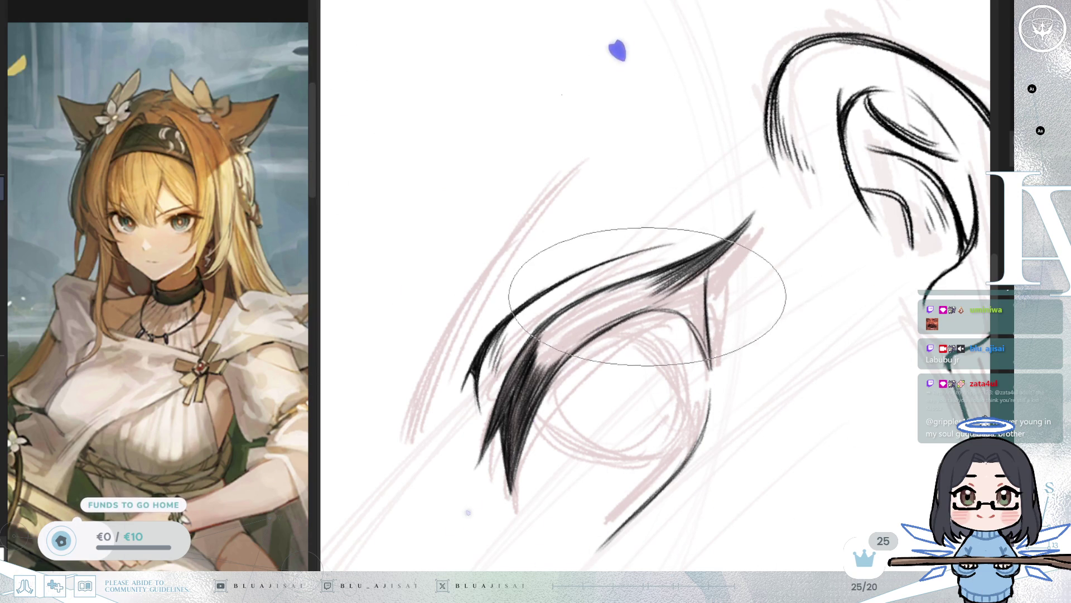
{"action": "mouse_move", "coordinate": [701, 257]}
{"action": "left_mouse_down"}
{"action": "mouse_move", "coordinate": [731, 233]}
{"action": "mouse_move", "coordinate": [702, 236]}
{"action": "mouse_move", "coordinate": [637, 277]}
{"action": "mouse_move", "coordinate": [604, 272]}
{"action": "mouse_move", "coordinate": [689, 244]}
{"action": "mouse_move", "coordinate": [646, 289]}
{"action": "mouse_move", "coordinate": [686, 245]}
{"action": "left_mouse_up"}
{"action": "mouse_move", "coordinate": [631, 281]}
{"action": "left_mouse_down"}
{"action": "mouse_move", "coordinate": [601, 288]}
{"action": "mouse_move", "coordinate": [640, 262]}
{"action": "mouse_move", "coordinate": [587, 288]}
{"action": "mouse_move", "coordinate": [614, 306]}
{"action": "mouse_move", "coordinate": [657, 277]}
{"action": "mouse_move", "coordinate": [709, 266]}
{"action": "mouse_move", "coordinate": [659, 279]}
{"action": "mouse_move", "coordinate": [639, 261]}
{"action": "left_mouse_up"}
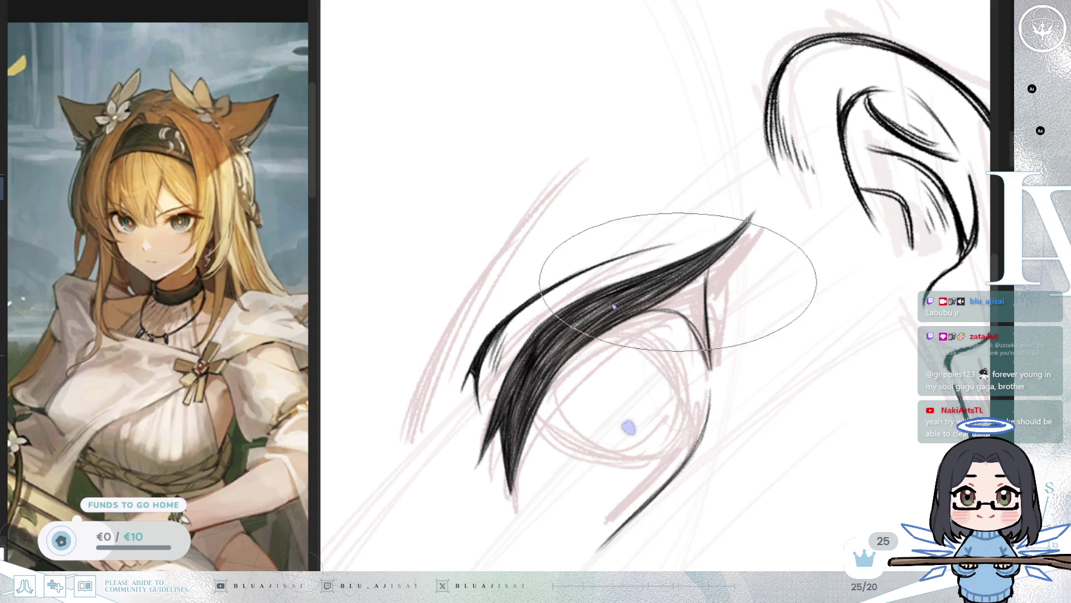
{"action": "key", "text": "End"}
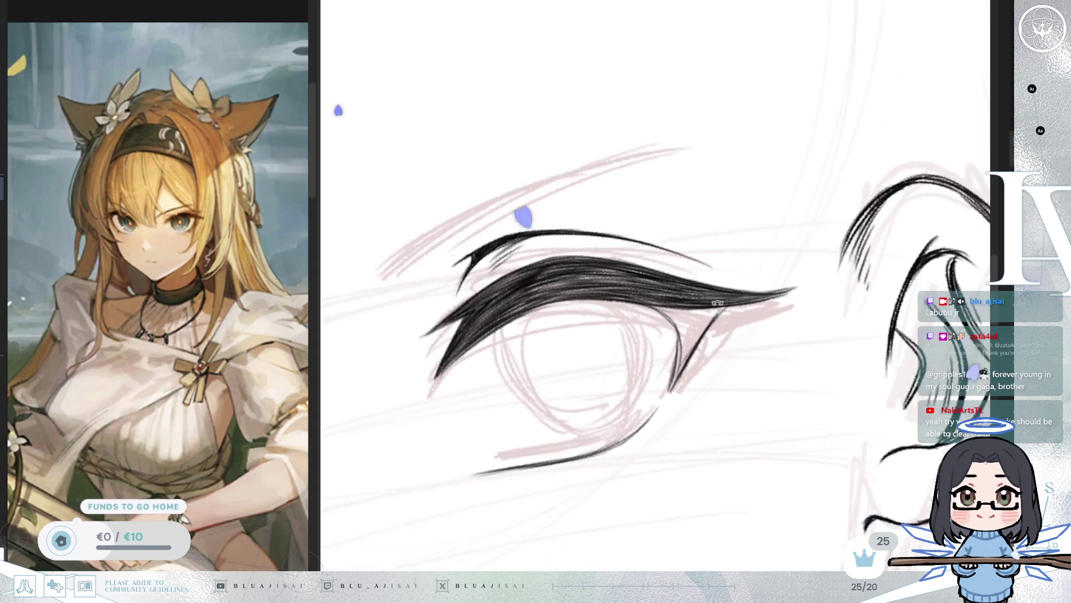
Step: Rotate and mirror the view to check the eye, reset it with Ctrl+0, and enlarge the brush
{"action": "key", "text": "End"}
{"action": "key", "text": "End"}
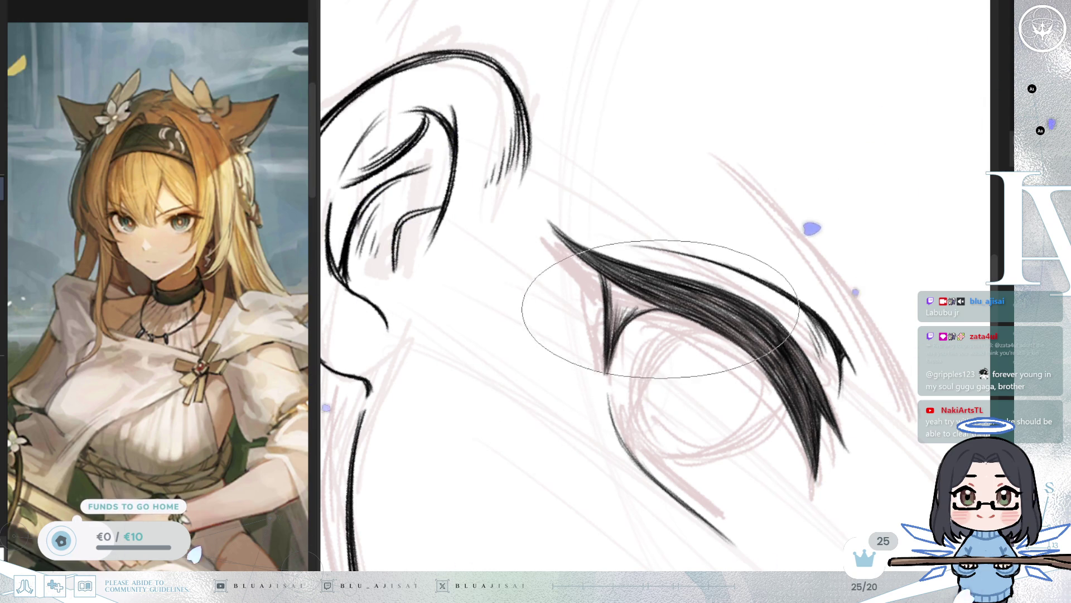
{"action": "key", "text": "m"}
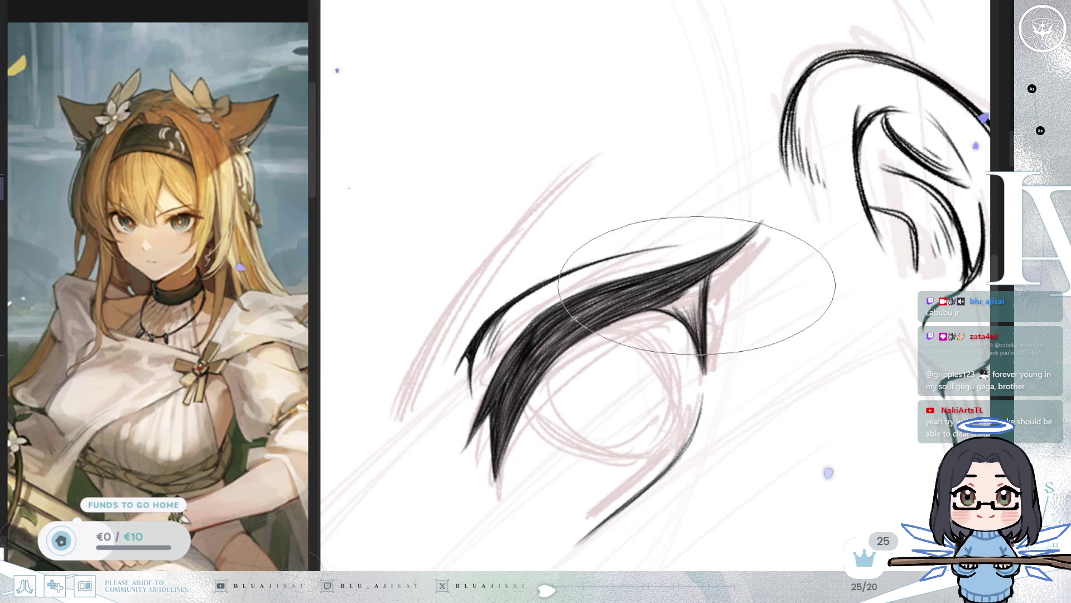
{"action": "key", "text": "6"}
{"action": "key", "text": "6"}
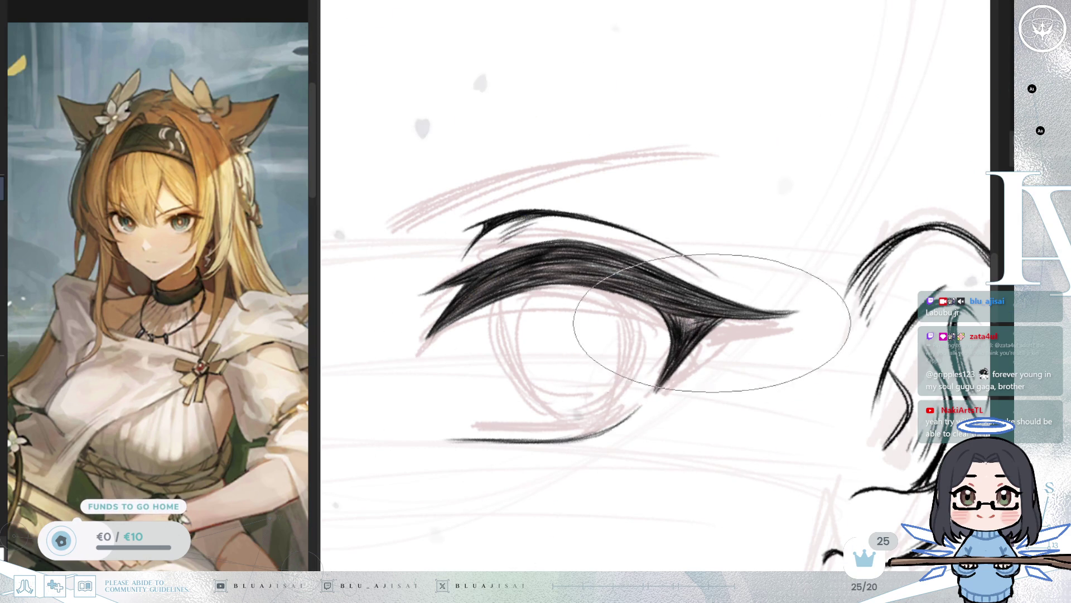
{"action": "key", "text": "m"}
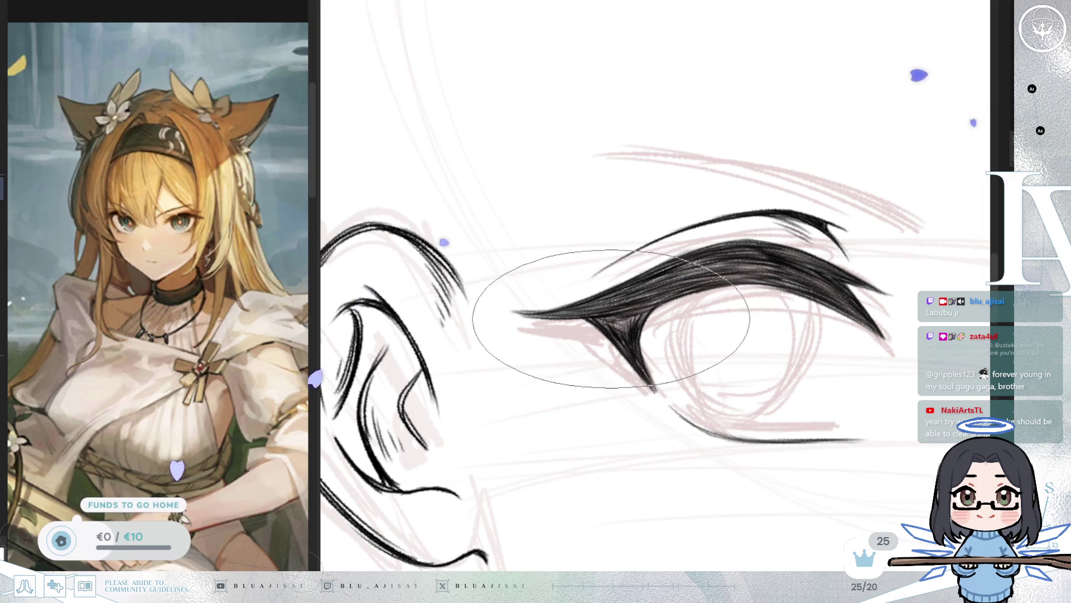
{"action": "key", "text": "asciicircum"}
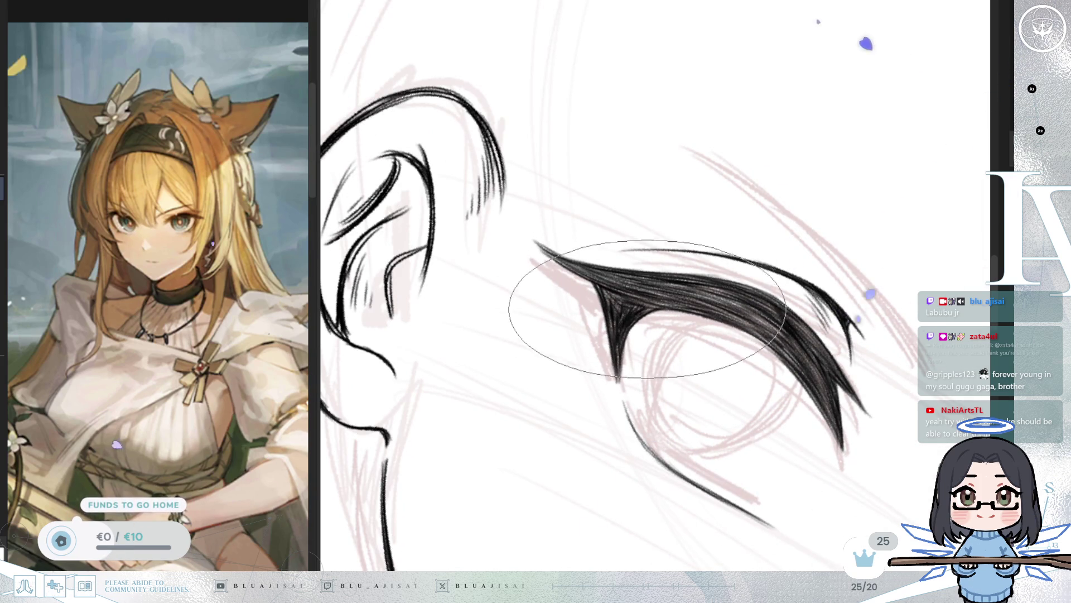
{"action": "key", "text": "ctrl+0"}
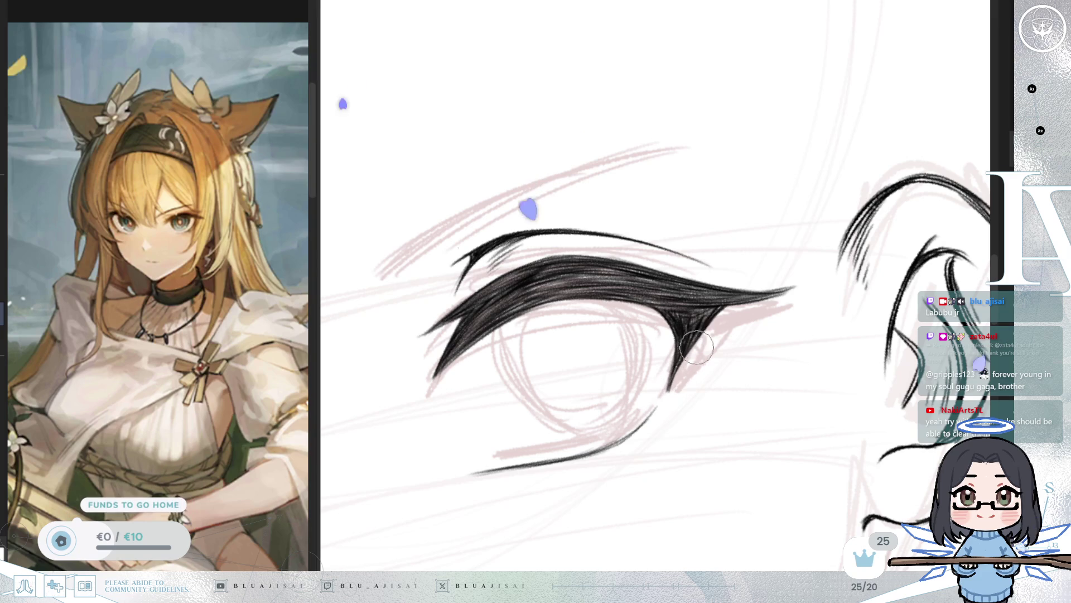
{"action": "key", "text": "e"}
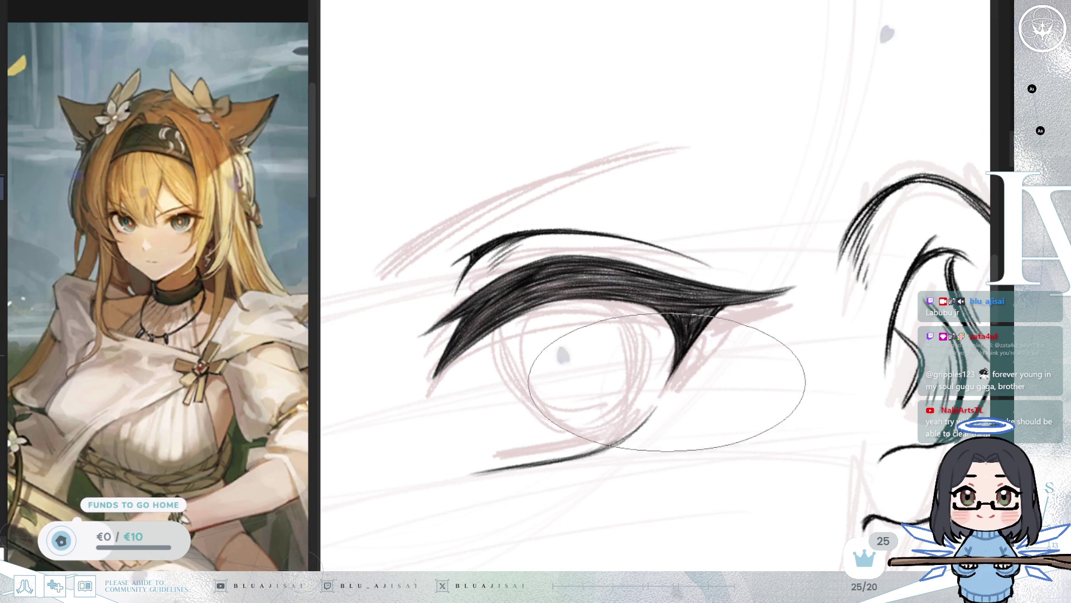
{"action": "scroll", "coordinate": [784, 279], "scroll_direction": "down", "scroll_amount": 5}
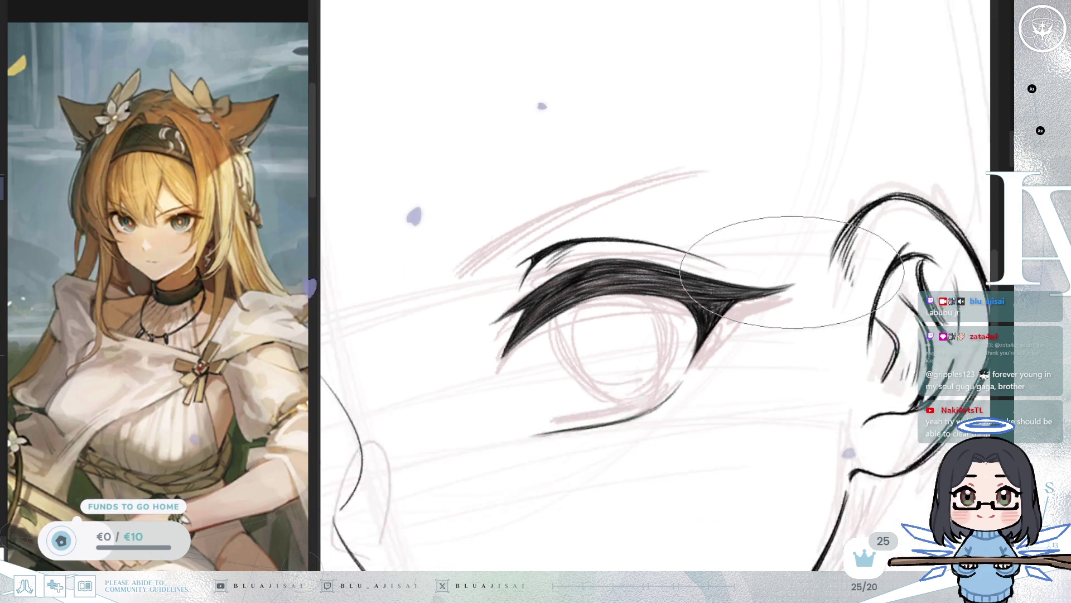
Step: Zoom out and mirror the canvas to compare the eyes' symmetry, then rotate back onto the ear-side eye
{"action": "mouse_move", "coordinate": [784, 279]}
{"action": "left_mouse_down"}
{"action": "mouse_move", "coordinate": [737, 298]}
{"action": "mouse_move", "coordinate": [690, 394]}
{"action": "left_mouse_up"}
{"action": "scroll", "coordinate": [621, 487], "scroll_direction": "up", "scroll_amount": 4}
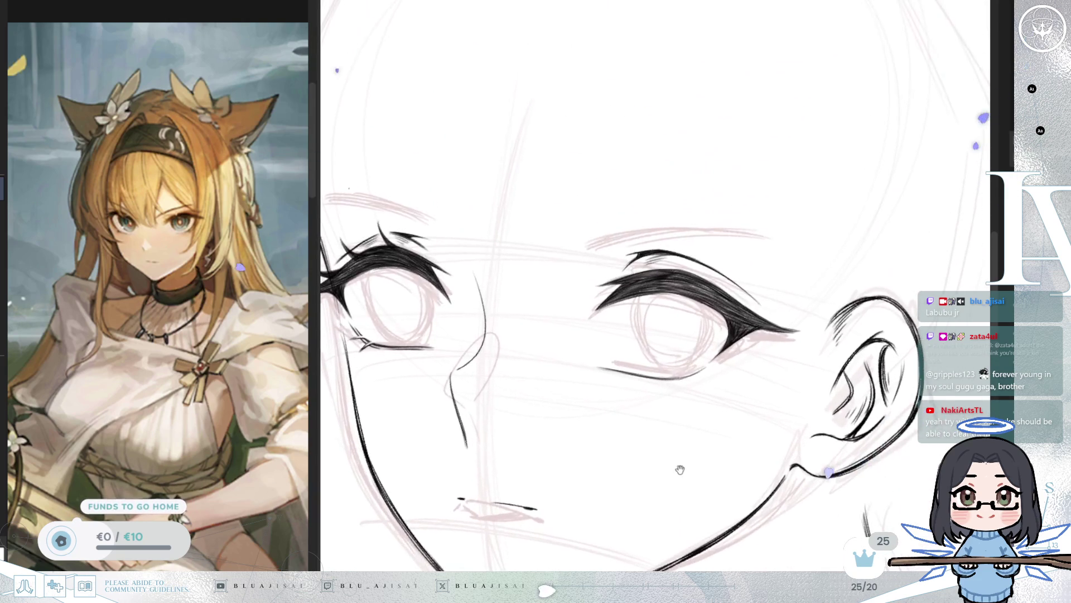
{"action": "scroll", "coordinate": [745, 301], "scroll_direction": "down", "scroll_amount": 1}
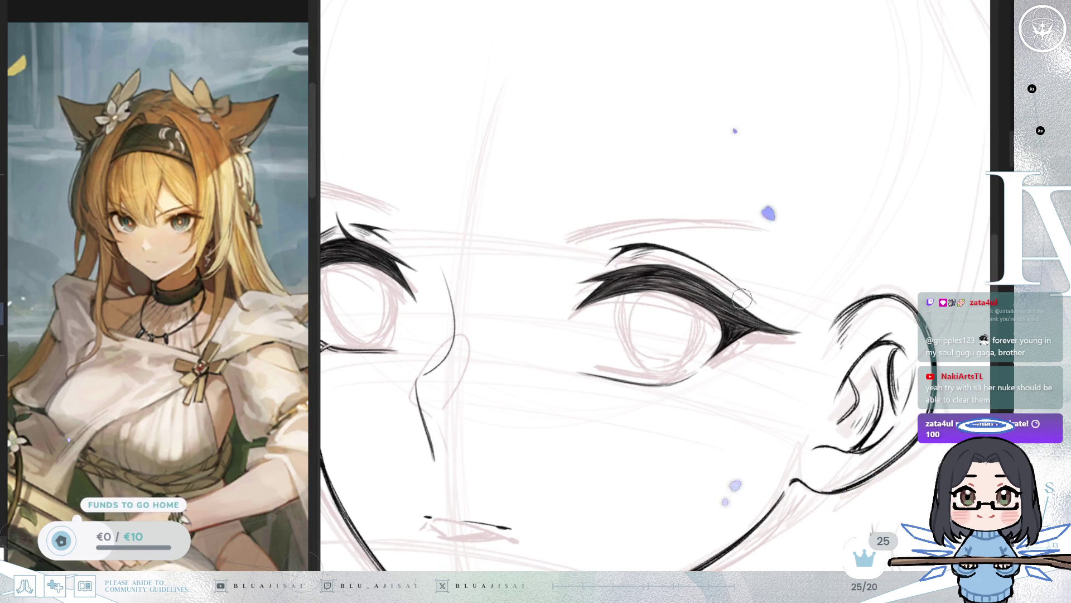
{"action": "key", "text": "m"}
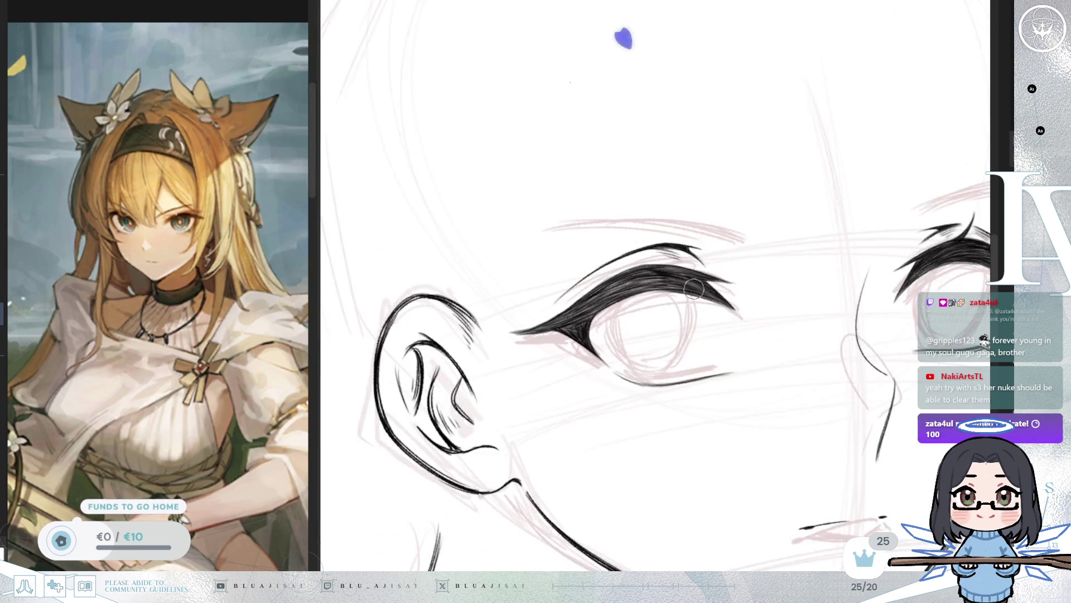
{"action": "scroll", "coordinate": [513, 326], "scroll_direction": "up", "scroll_amount": 1}
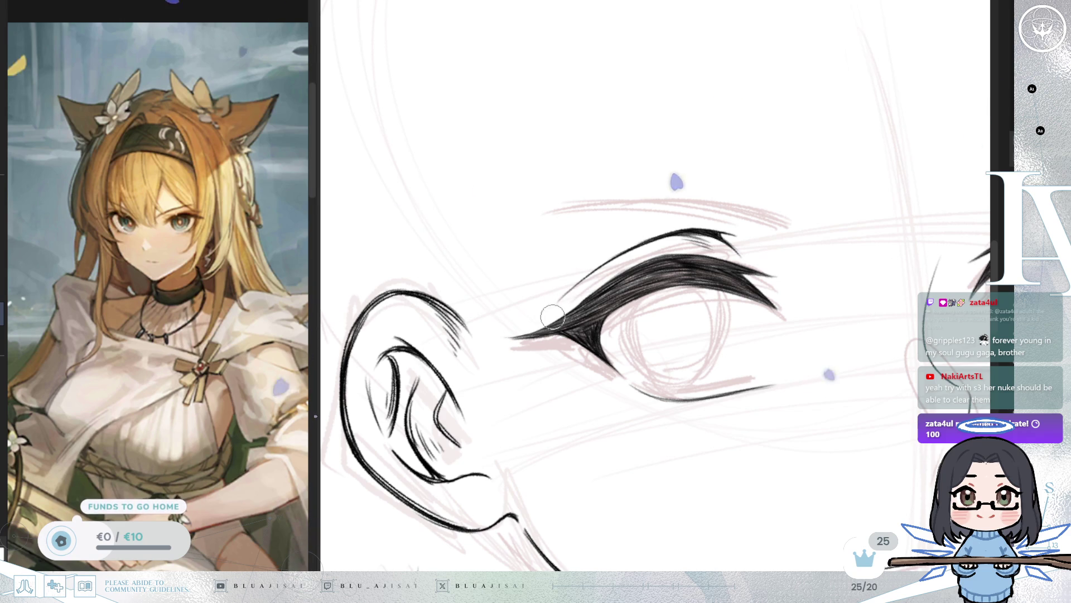
{"action": "left_click_drag", "start_coordinate": [501, 332], "coordinate": [613, 387]}
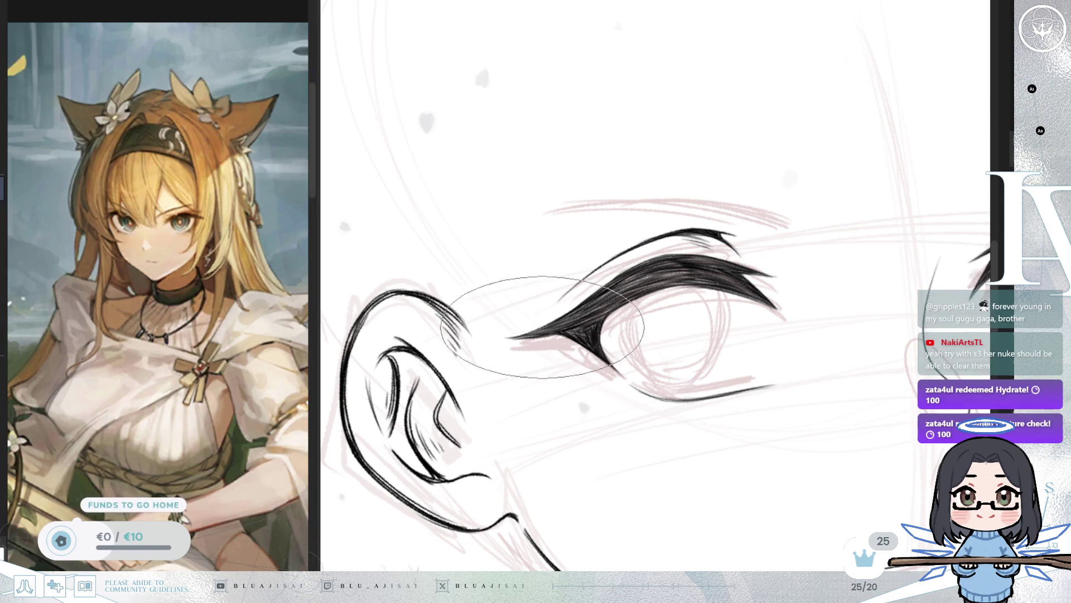
{"action": "key", "text": "m"}
{"action": "mouse_move", "coordinate": [842, 199]}
{"action": "left_mouse_down"}
{"action": "mouse_move", "coordinate": [773, 237]}
{"action": "mouse_move", "coordinate": [750, 200]}
{"action": "mouse_move", "coordinate": [673, 160]}
{"action": "left_mouse_up"}
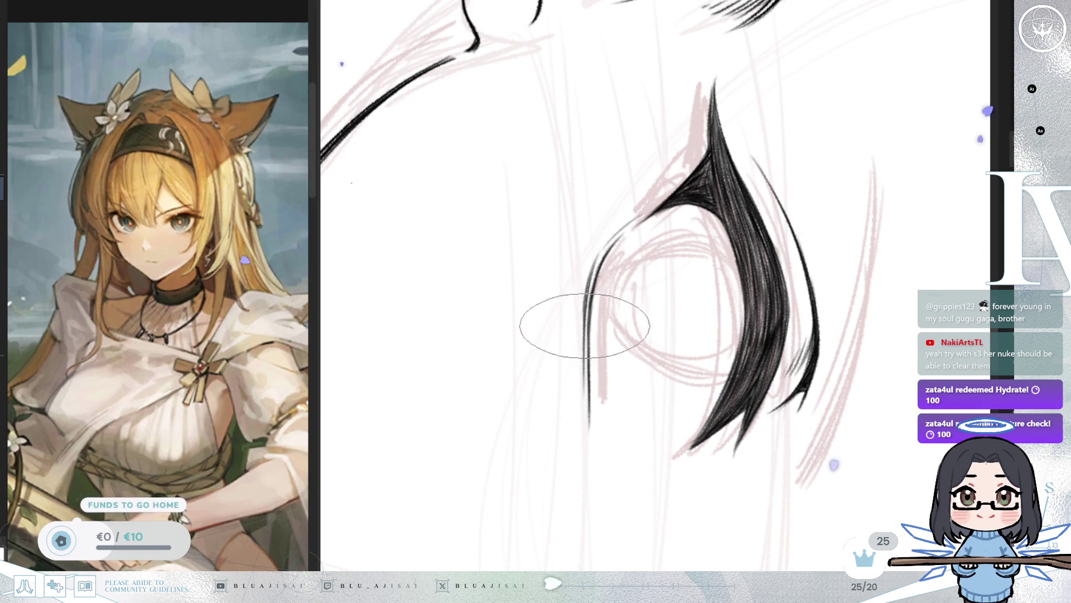
Step: Rotate the view level onto the ear-side eye's lower lid, move in closer, then frame both eyes
{"action": "mouse_move", "coordinate": [626, 313]}
{"action": "left_mouse_down"}
{"action": "mouse_move", "coordinate": [724, 211]}
{"action": "mouse_move", "coordinate": [705, 435]}
{"action": "mouse_move", "coordinate": [569, 130]}
{"action": "left_mouse_up"}
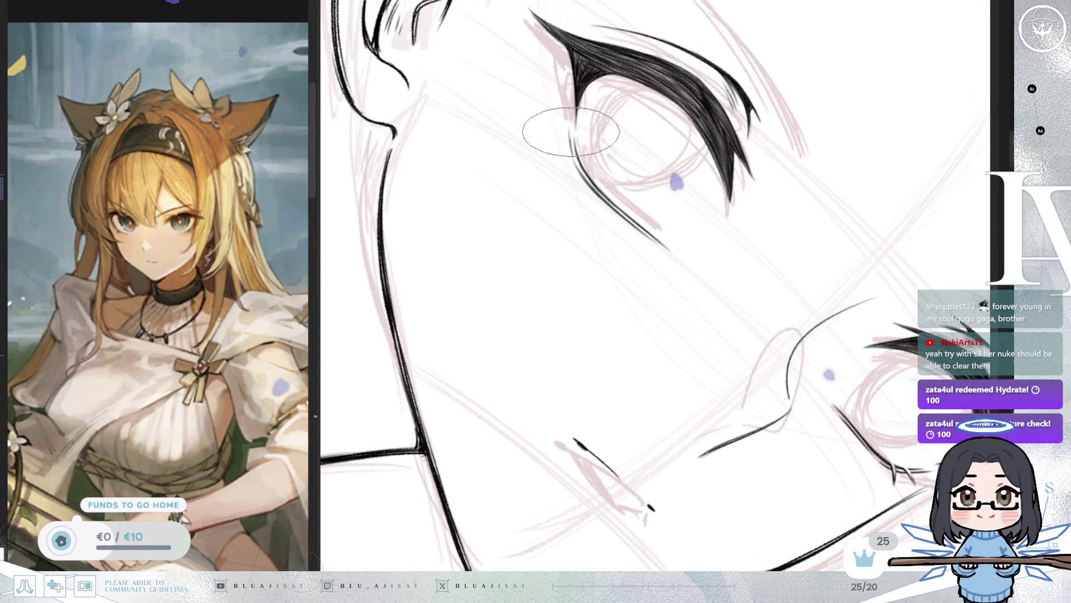
{"action": "left_click_drag", "start_coordinate": [589, 175], "coordinate": [614, 240]}
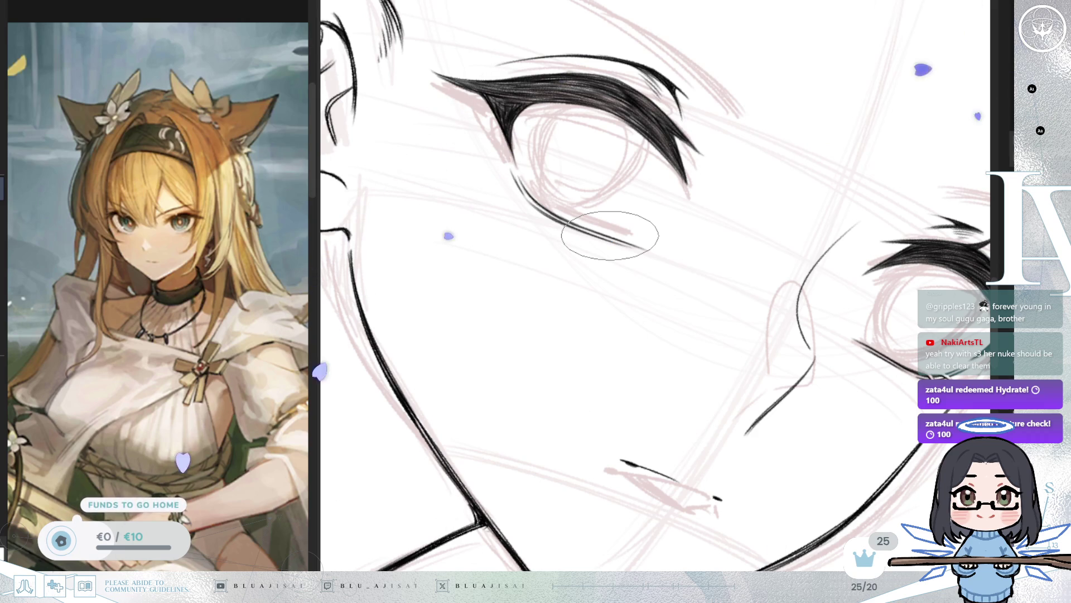
{"action": "mouse_move", "coordinate": [610, 235]}
{"action": "left_mouse_down"}
{"action": "mouse_move", "coordinate": [538, 223]}
{"action": "mouse_move", "coordinate": [492, 257]}
{"action": "left_mouse_up"}
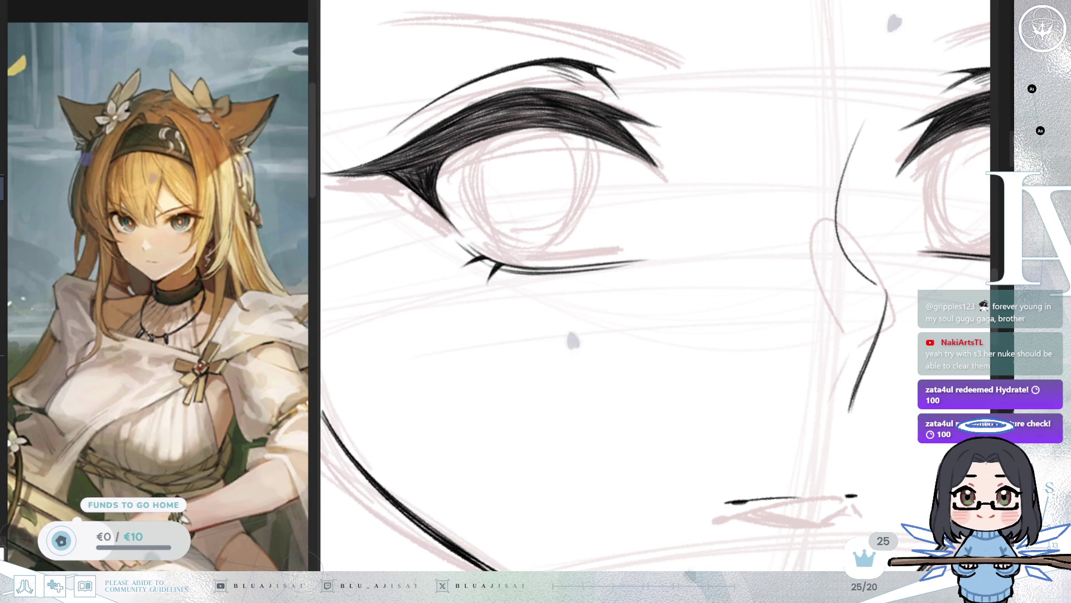
{"action": "mouse_move", "coordinate": [530, 246]}
{"action": "left_mouse_down"}
{"action": "mouse_move", "coordinate": [533, 303]}
{"action": "mouse_move", "coordinate": [545, 294]}
{"action": "left_mouse_up"}
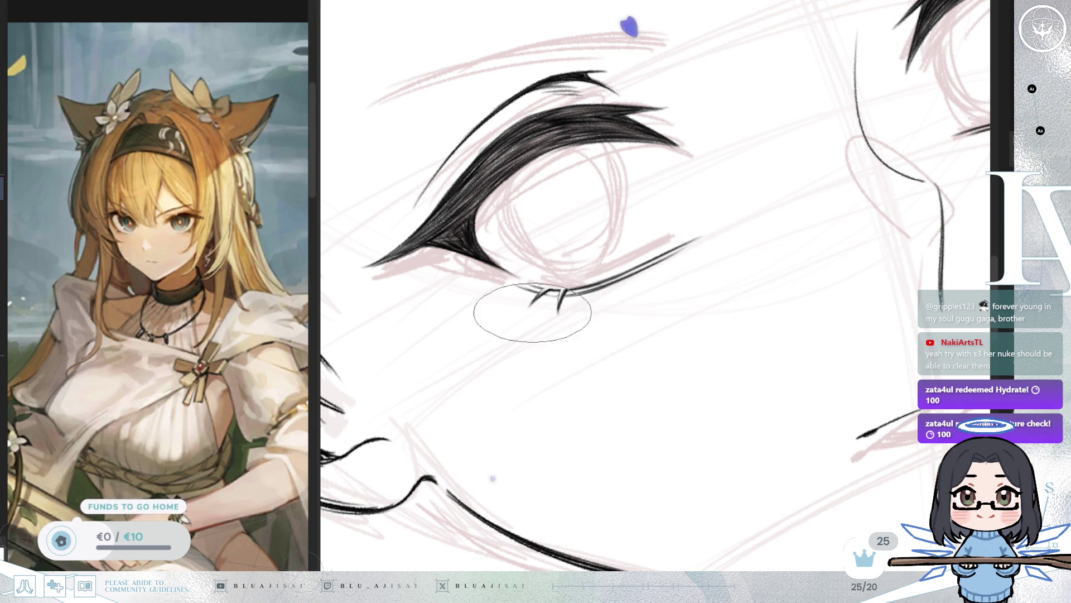
{"action": "scroll", "coordinate": [524, 310], "scroll_direction": "down", "scroll_amount": 5}
{"action": "scroll", "coordinate": [718, 212], "scroll_direction": "up", "scroll_amount": 5}
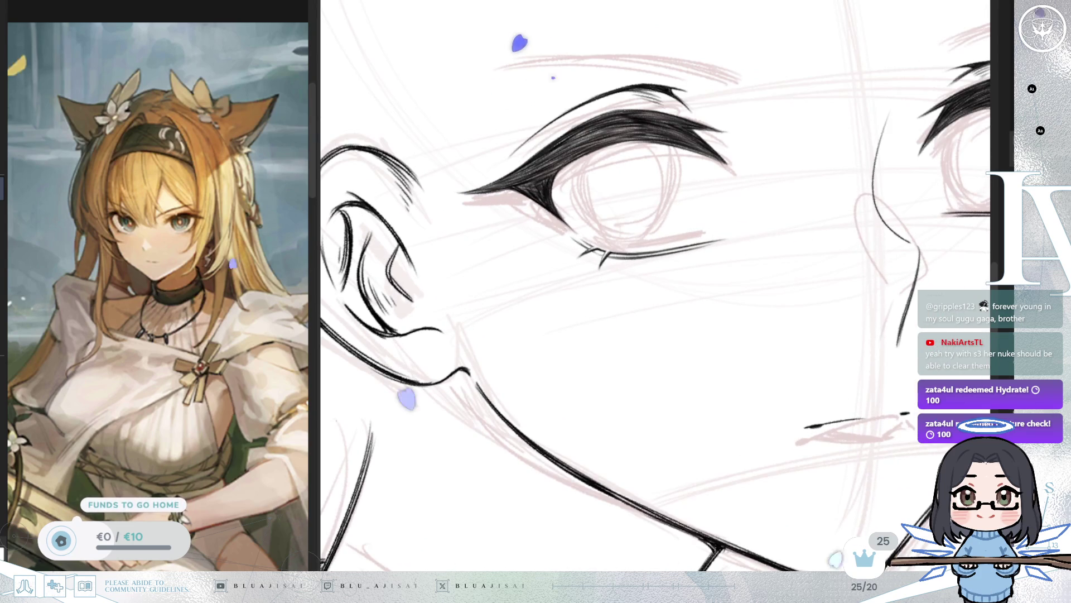
{"action": "mouse_move", "coordinate": [586, 311]}
{"action": "left_mouse_down"}
{"action": "mouse_move", "coordinate": [586, 366]}
{"action": "mouse_move", "coordinate": [545, 418]}
{"action": "left_mouse_up"}
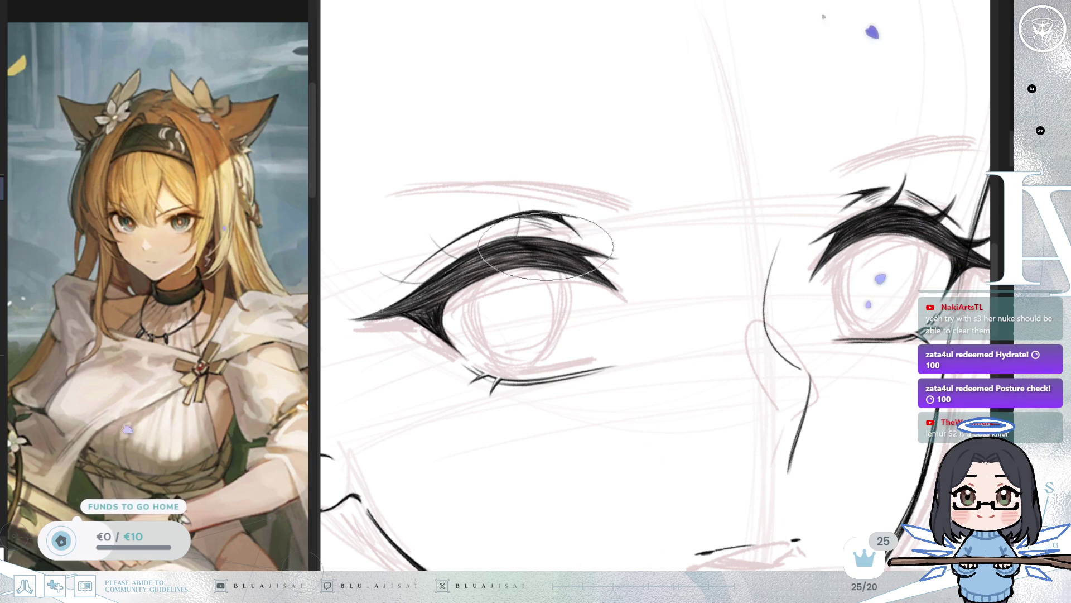
Step: Ink the lashes, nose line and jaw contour, zooming out and back in on the face
{"action": "scroll", "coordinate": [529, 249], "scroll_direction": "down", "scroll_amount": 2}
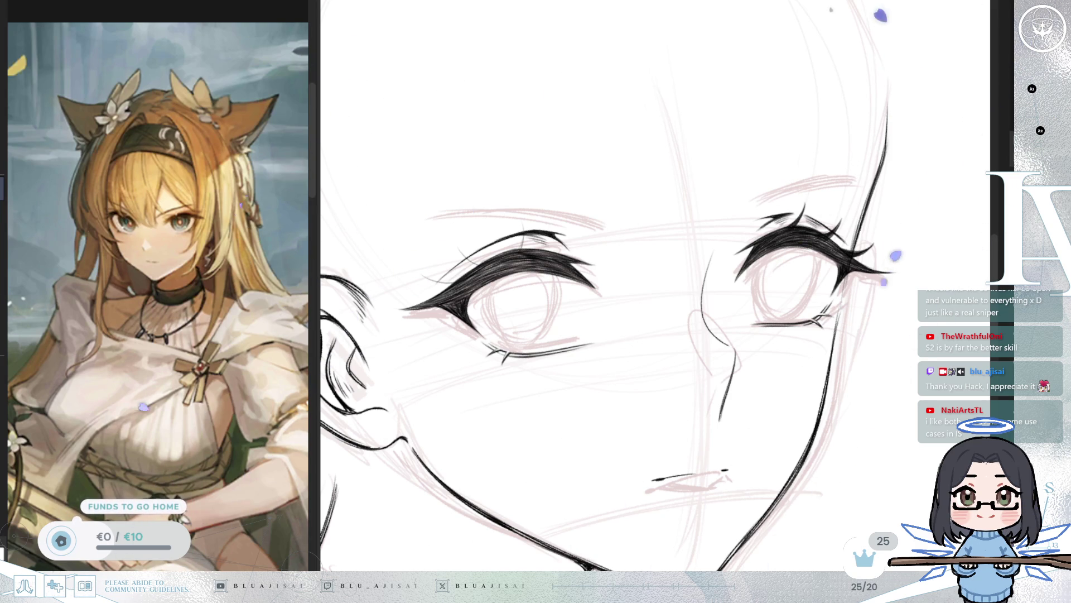
{"action": "scroll", "coordinate": [602, 268], "scroll_direction": "up", "scroll_amount": 3}
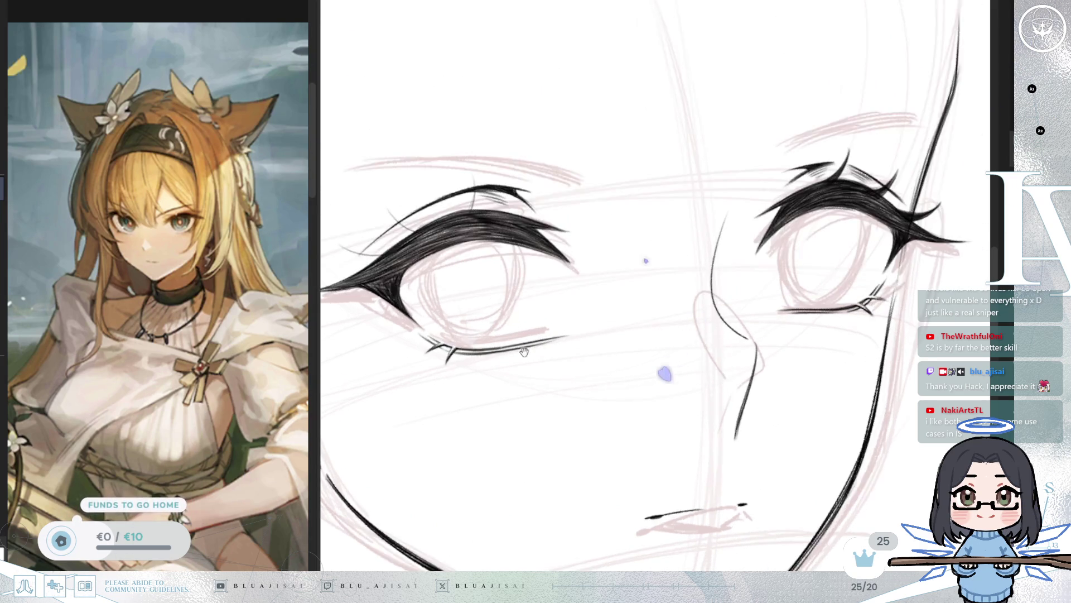
{"action": "scroll", "coordinate": [602, 268], "scroll_direction": "up", "scroll_amount": 1}
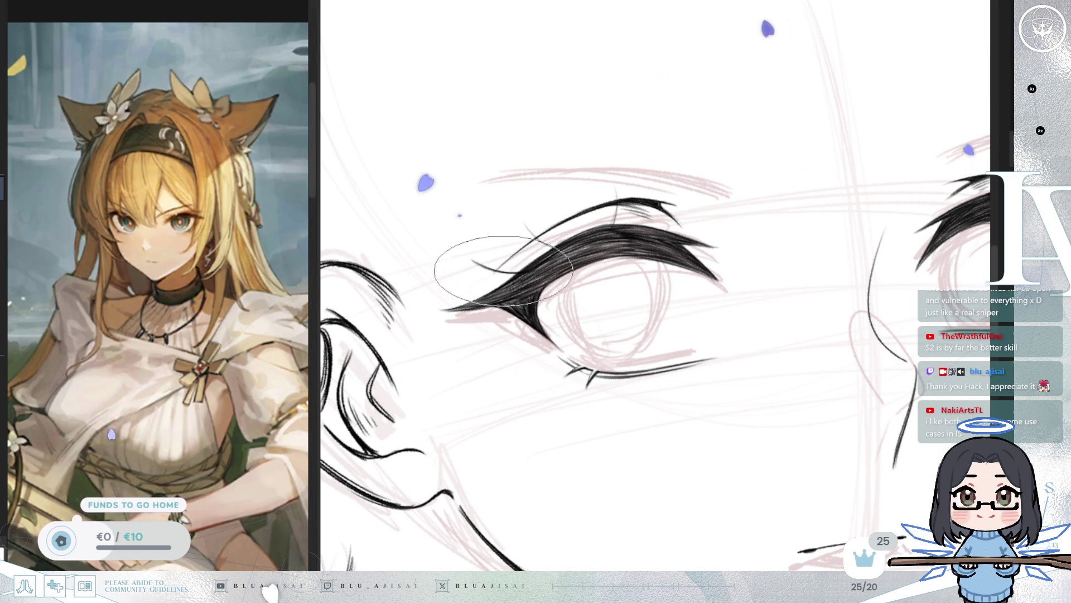
Step: Zoom onto the eye, rotate and mirror the canvas, and draw spiky lash strands above the lid
{"action": "left_click_drag", "start_coordinate": [511, 271], "coordinate": [788, 192]}
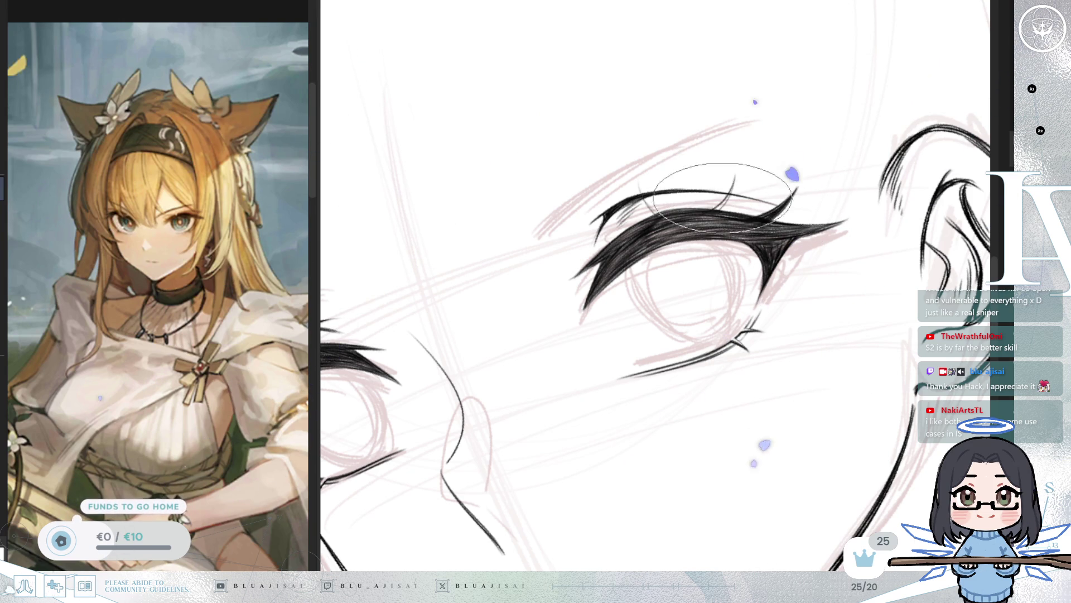
{"action": "scroll", "coordinate": [732, 196], "scroll_direction": "up", "scroll_amount": 1}
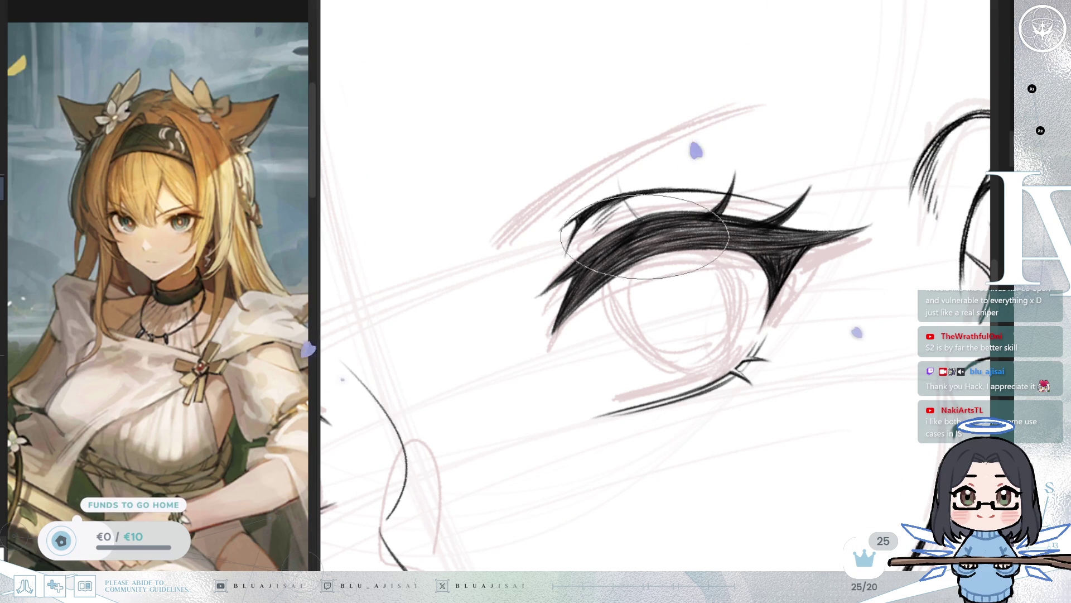
{"action": "left_click_drag", "start_coordinate": [647, 237], "coordinate": [675, 202]}
{"action": "key", "text": "h"}
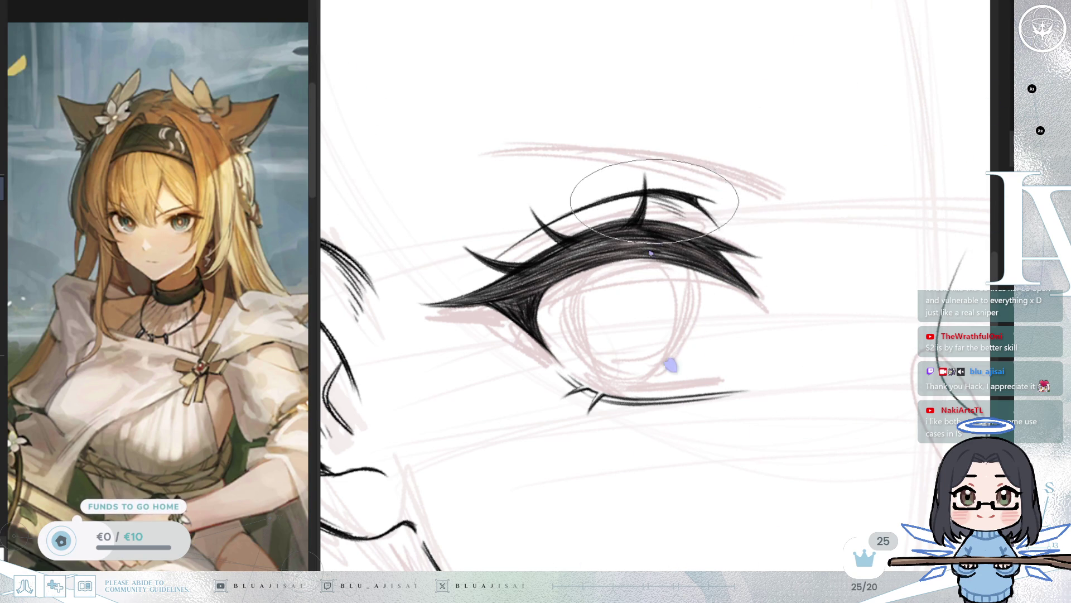
{"action": "scroll", "coordinate": [662, 66], "scroll_direction": "up", "scroll_amount": 1}
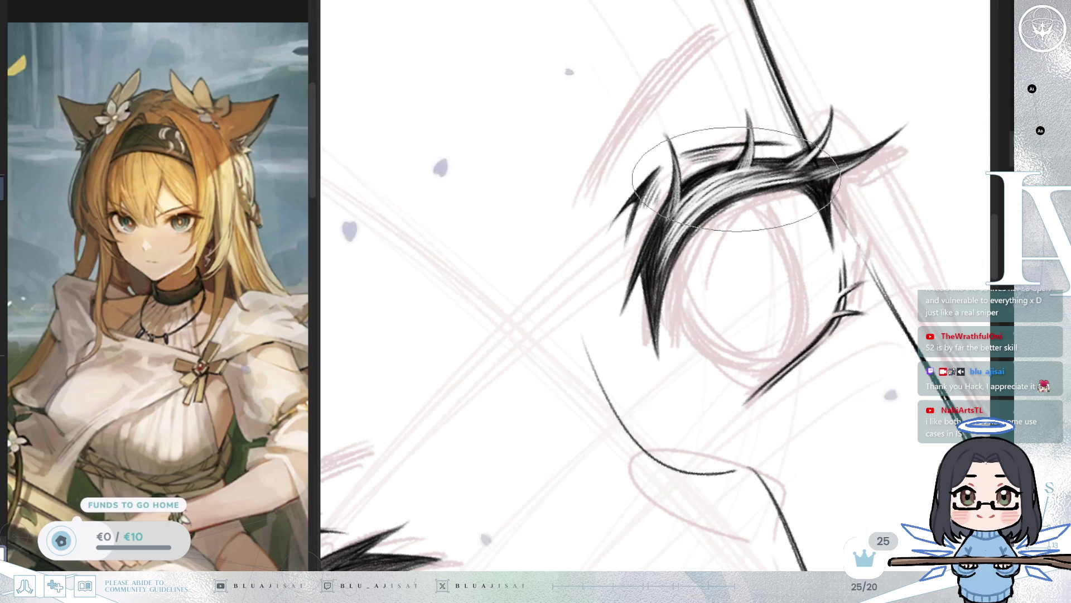
Step: Frame the other eye's lashes with a tilted view and ink extra pointed lash strands
{"action": "left_click_drag", "start_coordinate": [803, 233], "coordinate": [761, 279]}
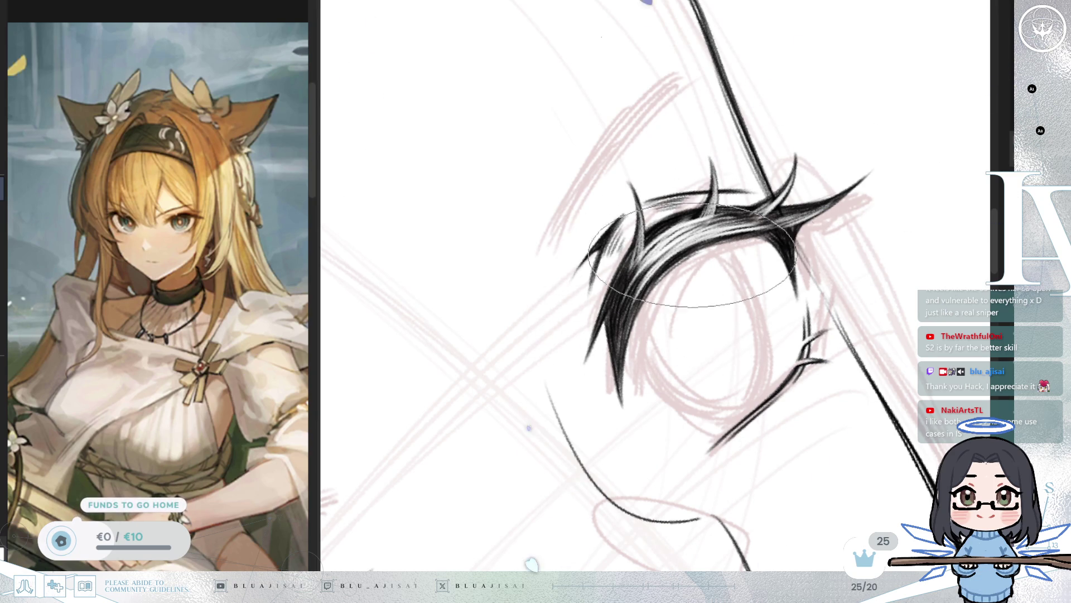
{"action": "key", "text": "minus"}
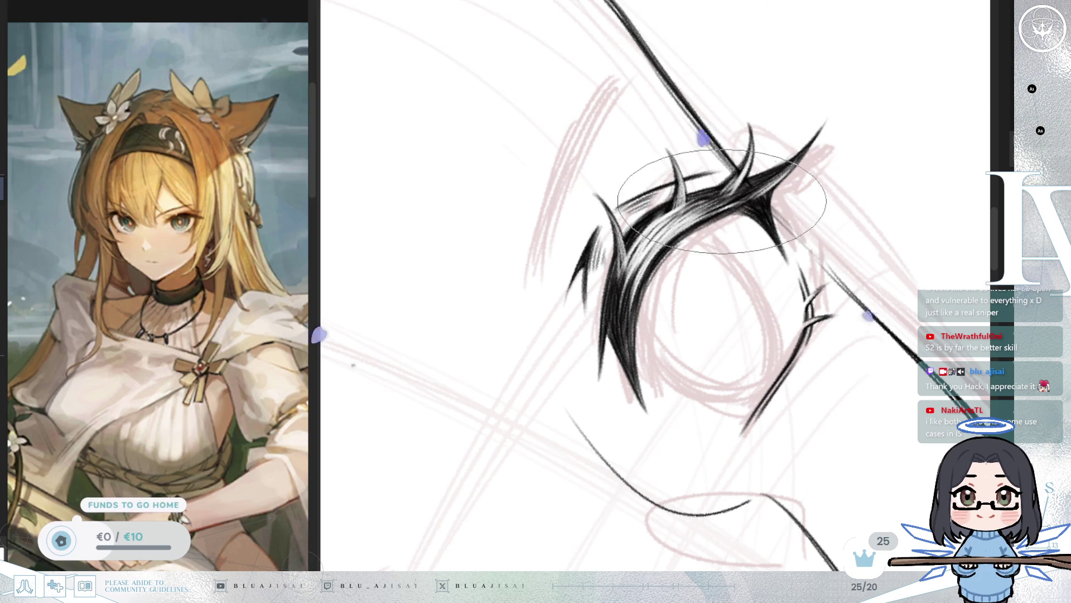
{"action": "scroll", "coordinate": [697, 211], "scroll_direction": "down", "scroll_amount": 3}
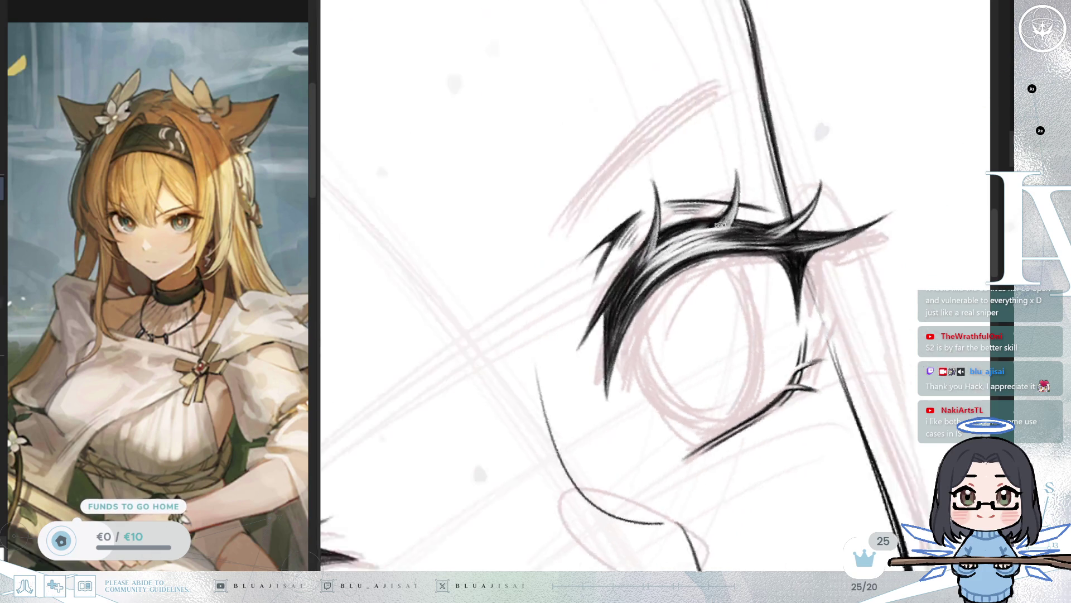
{"action": "scroll", "coordinate": [880, 200], "scroll_direction": "up", "scroll_amount": 3}
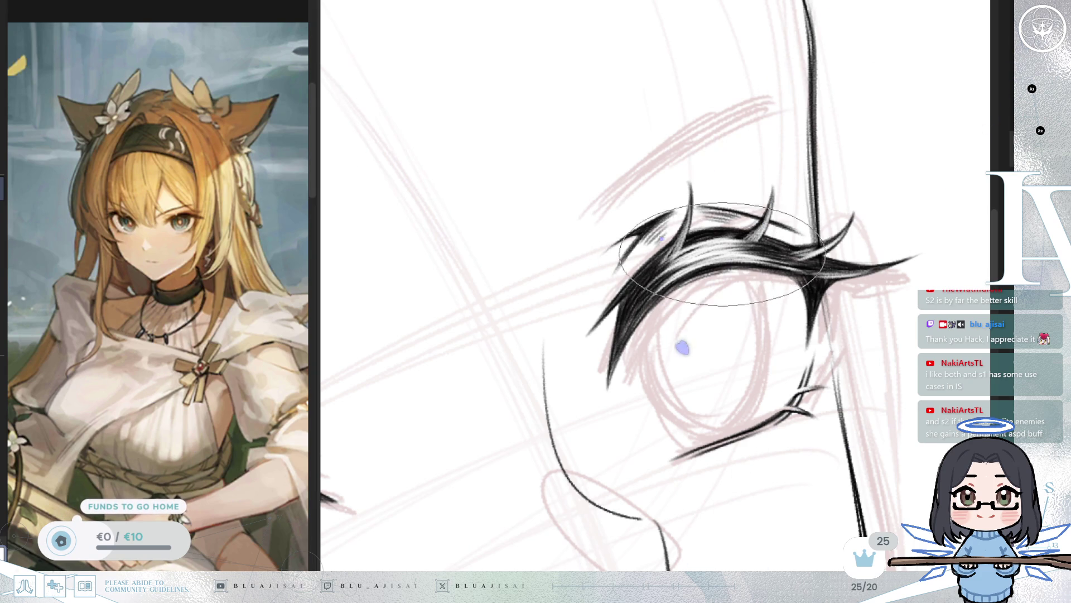
{"action": "scroll", "coordinate": [770, 259], "scroll_direction": "down", "scroll_amount": 5}
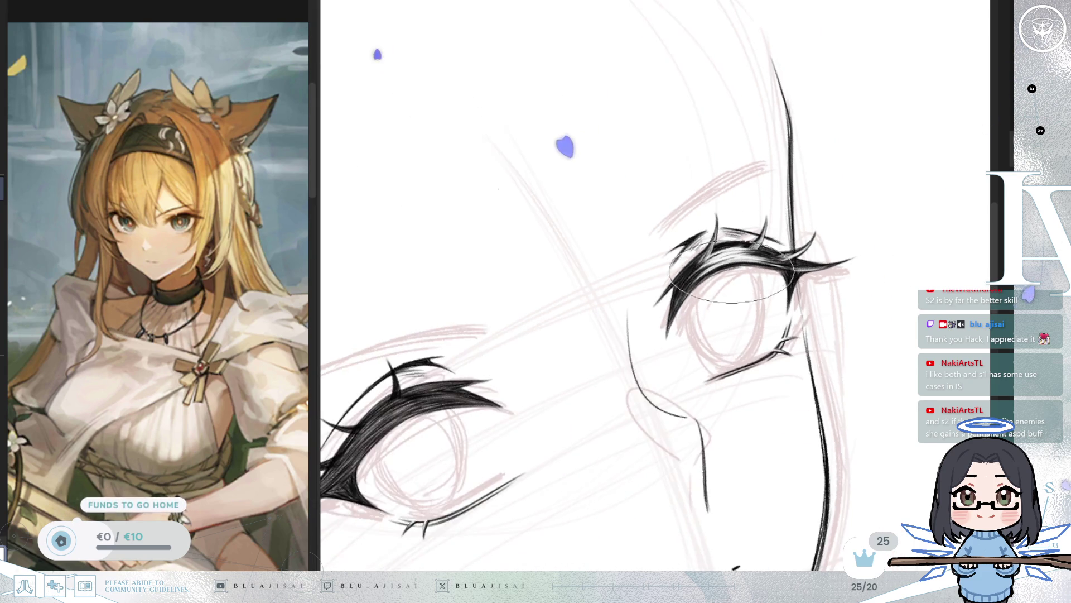
Step: Zoom far into the heavy upper lashes and mirror the canvas view
{"action": "scroll", "coordinate": [691, 280], "scroll_direction": "up", "scroll_amount": 2}
{"action": "scroll", "coordinate": [691, 326], "scroll_direction": "up", "scroll_amount": 3}
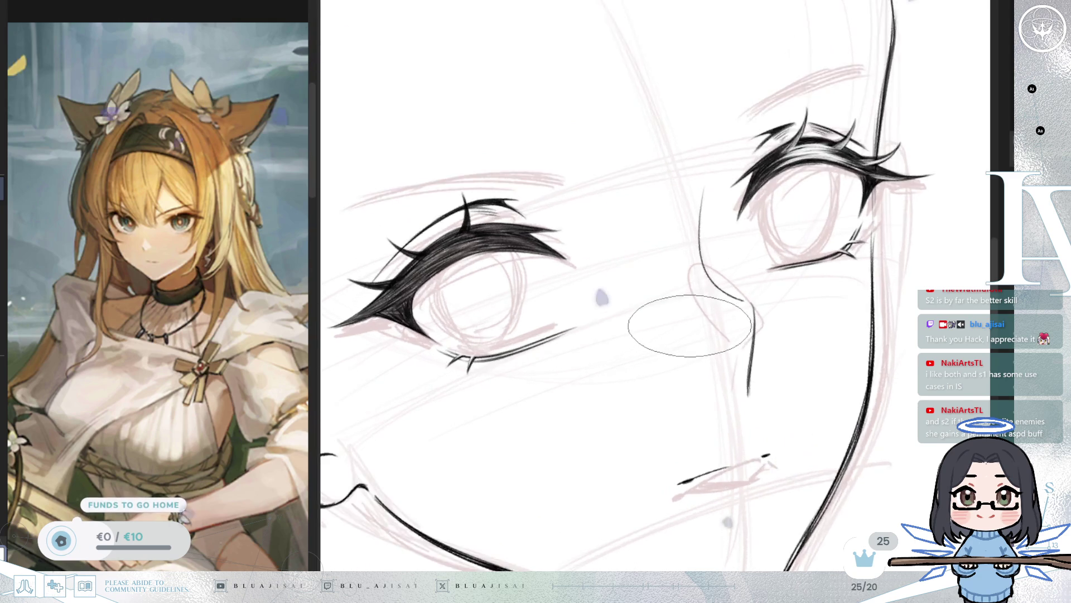
{"action": "scroll", "coordinate": [688, 327], "scroll_direction": "up", "scroll_amount": 5}
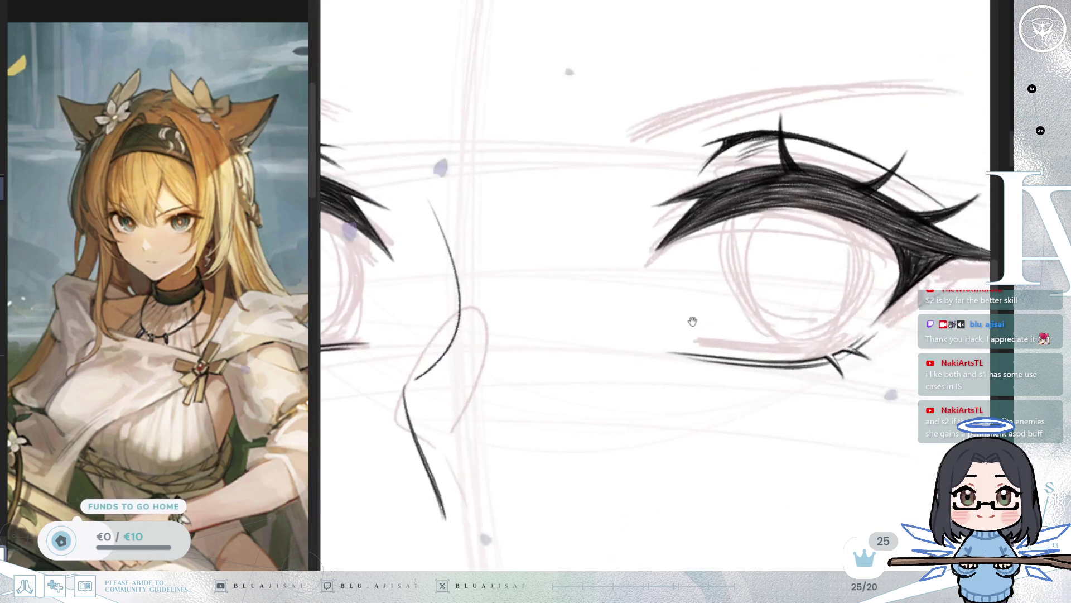
{"action": "scroll", "coordinate": [690, 277], "scroll_direction": "up", "scroll_amount": 1}
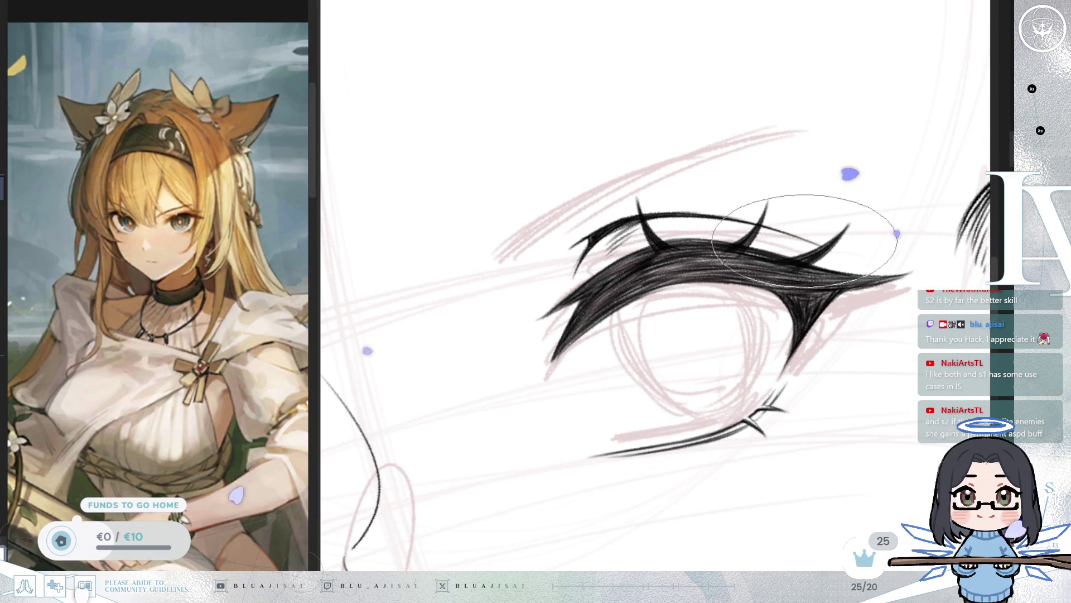
{"action": "scroll", "coordinate": [811, 195], "scroll_direction": "up", "scroll_amount": 1}
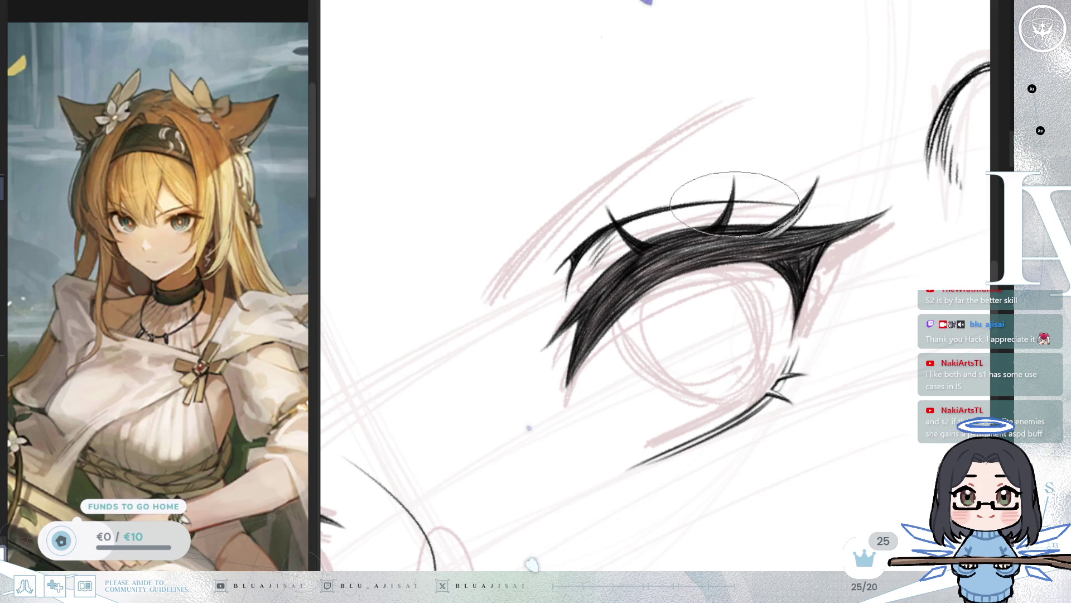
{"action": "scroll", "coordinate": [723, 220], "scroll_direction": "up", "scroll_amount": 1}
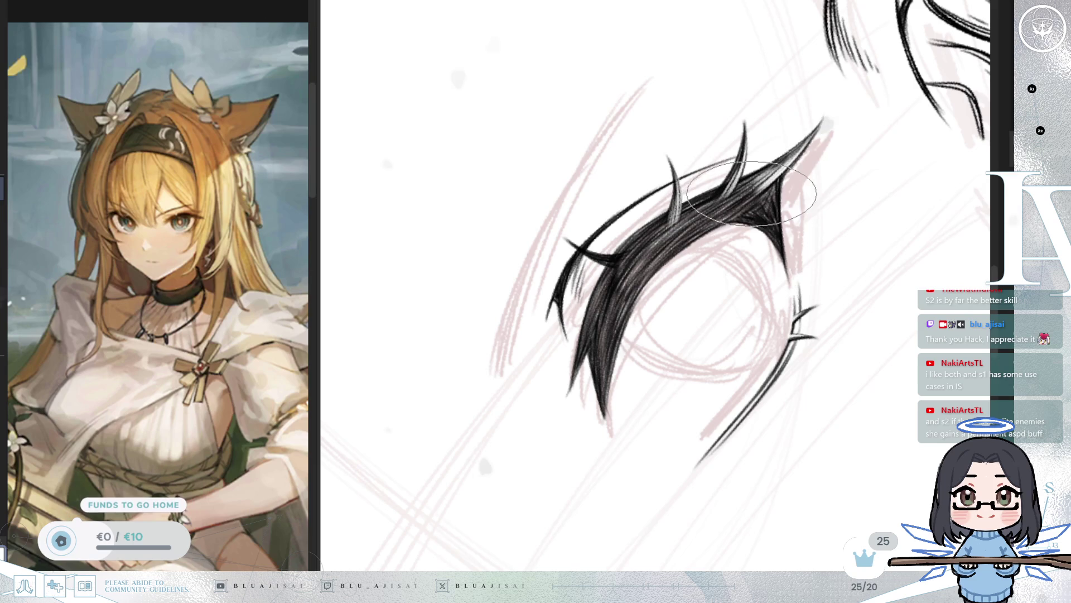
{"action": "key", "text": "h"}
{"action": "scroll", "coordinate": [763, 203], "scroll_direction": "up", "scroll_amount": 1}
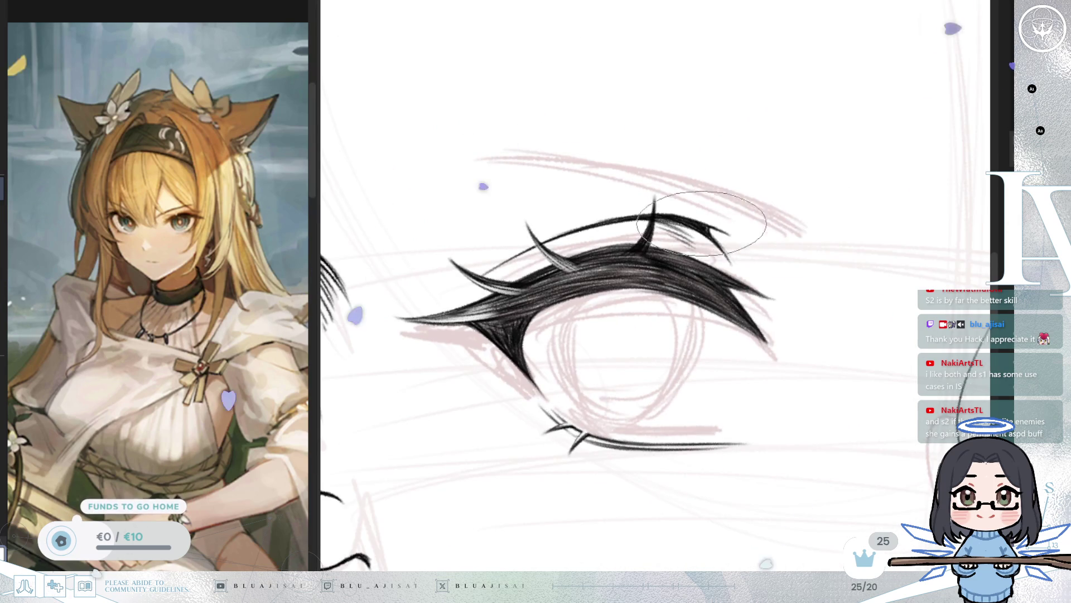
{"action": "scroll", "coordinate": [698, 223], "scroll_direction": "up", "scroll_amount": 1}
Step: Paint a light grey highlight inside the upper lash spike, then level the view and zoom out
{"action": "left_click_drag", "start_coordinate": [627, 222], "coordinate": [620, 261]}
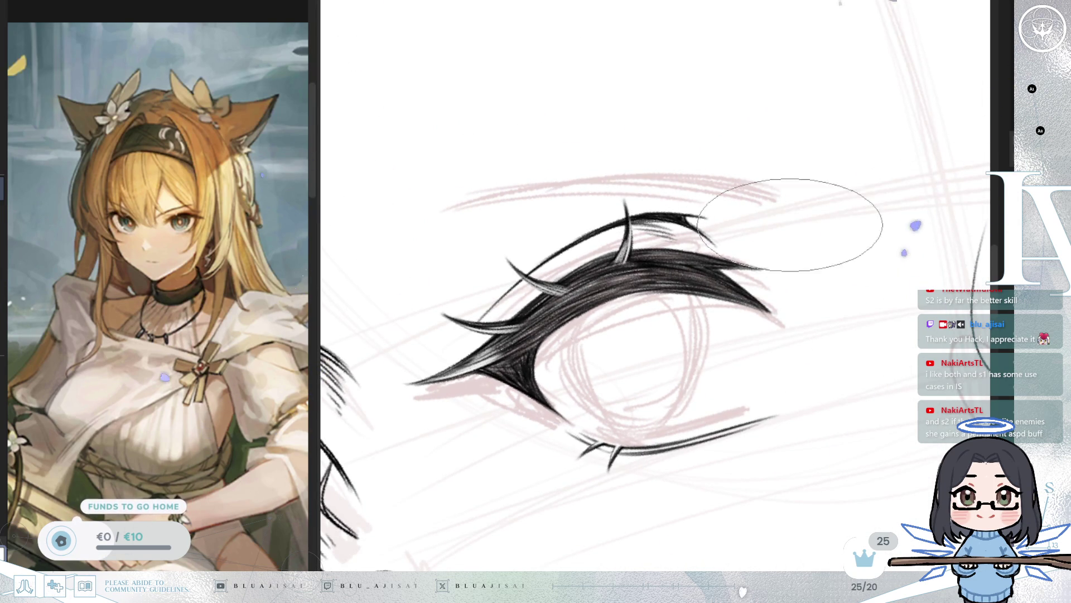
{"action": "scroll", "coordinate": [625, 268], "scroll_direction": "up", "scroll_amount": 2}
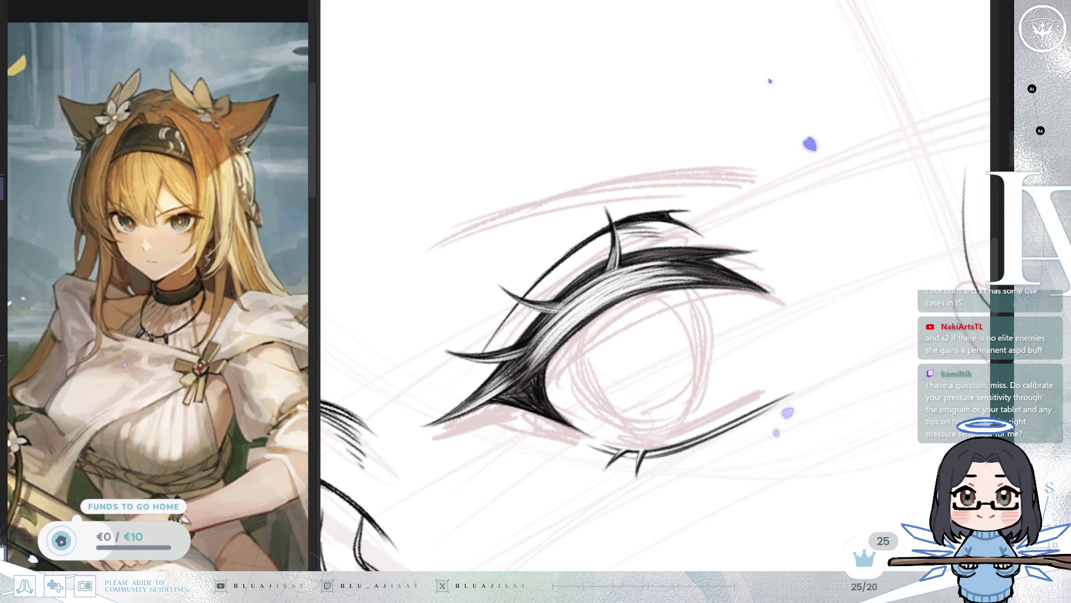
{"action": "left_click_drag", "start_coordinate": [577, 328], "coordinate": [580, 329]}
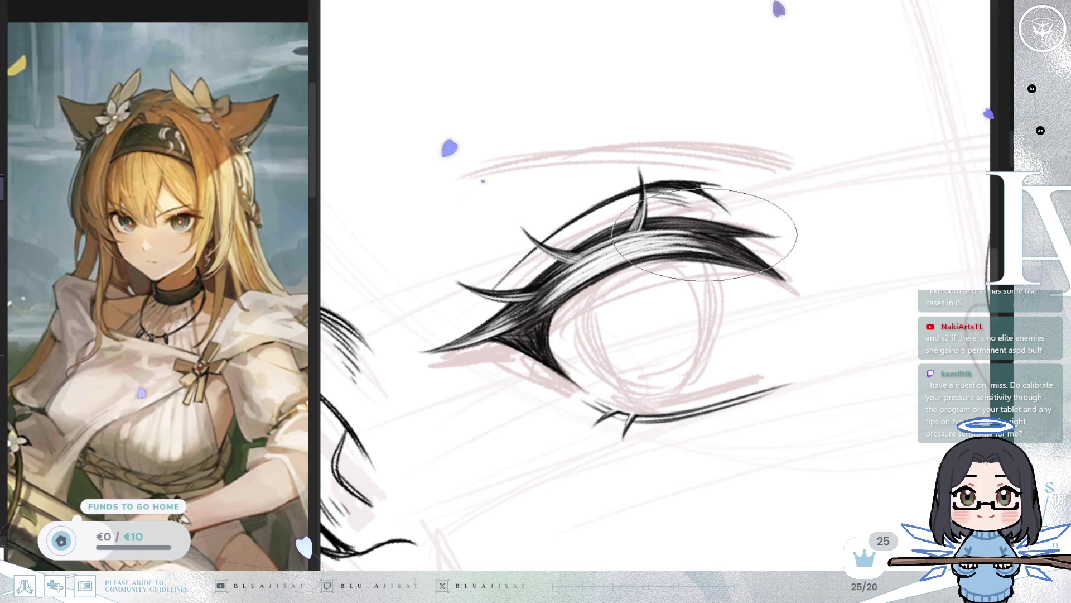
{"action": "key", "text": "minus"}
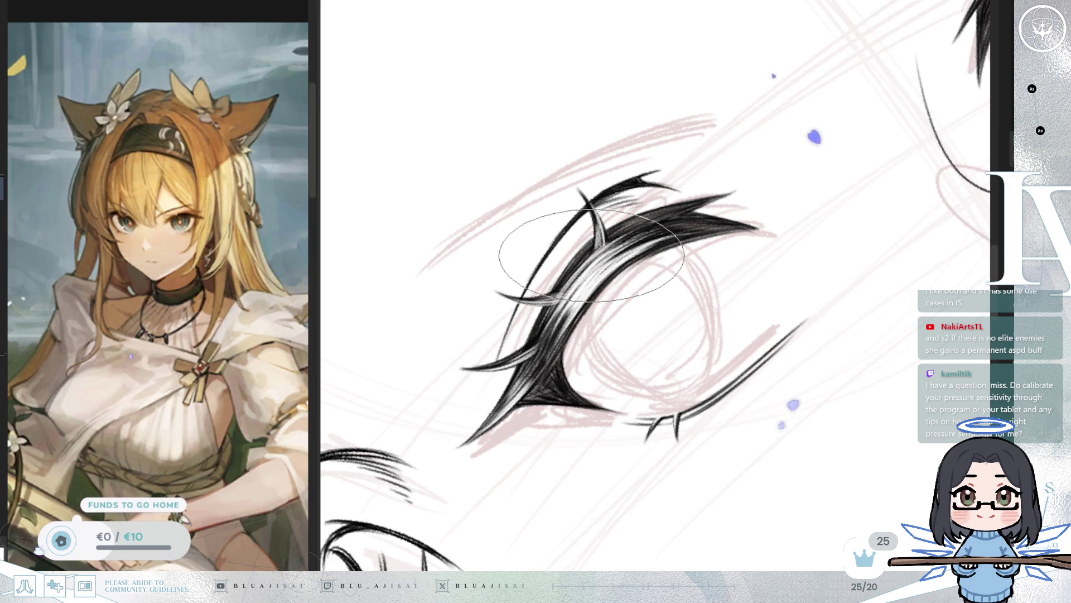
{"action": "key", "text": "Escape"}
{"action": "scroll", "coordinate": [630, 279], "scroll_direction": "down", "scroll_amount": 5}
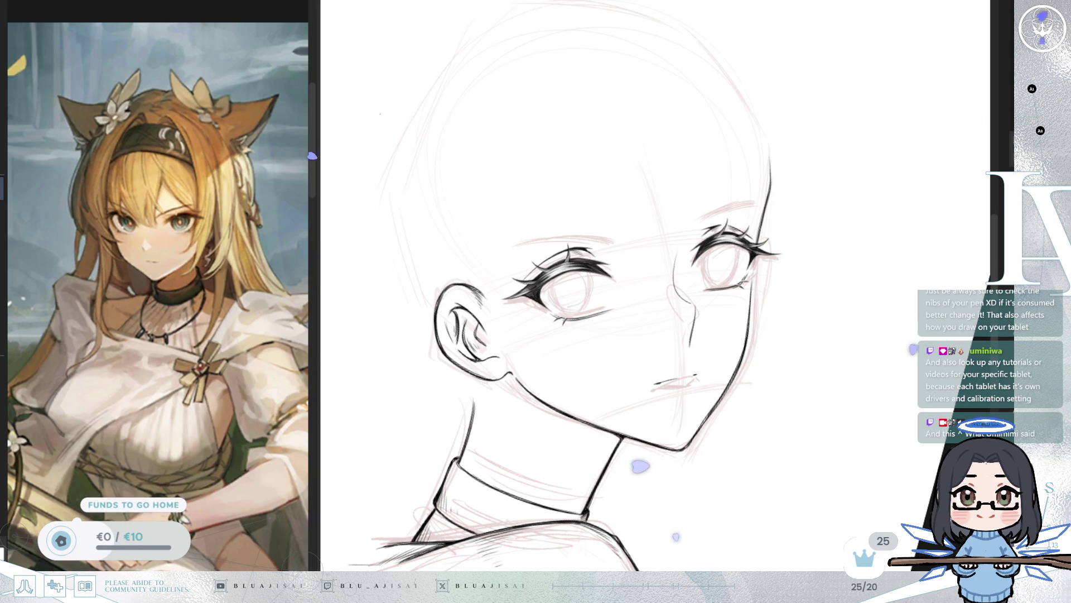
Step: Zoom in and rotate the canvas so the face sits level over the eyes
{"action": "scroll", "coordinate": [753, 201], "scroll_direction": "up", "scroll_amount": 5}
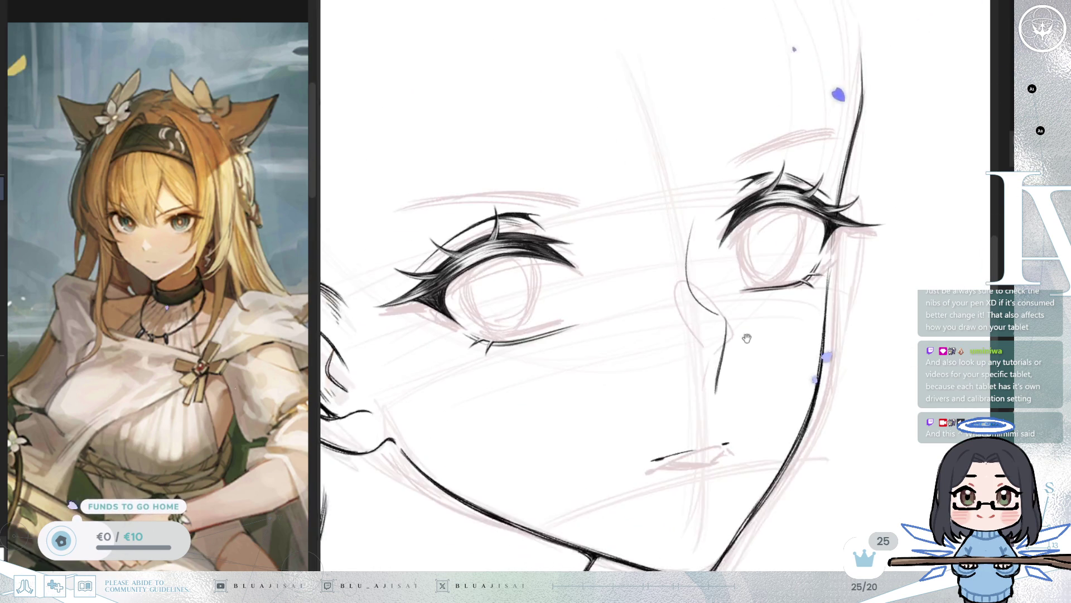
{"action": "left_click_drag", "start_coordinate": [854, 297], "coordinate": [702, 358]}
Step: Ink a tapered eyebrow with feathered hatching strokes above the far-side eye
{"action": "left_click_drag", "start_coordinate": [672, 245], "coordinate": [666, 248]}
{"action": "scroll", "coordinate": [666, 247], "scroll_direction": "up", "scroll_amount": 2}
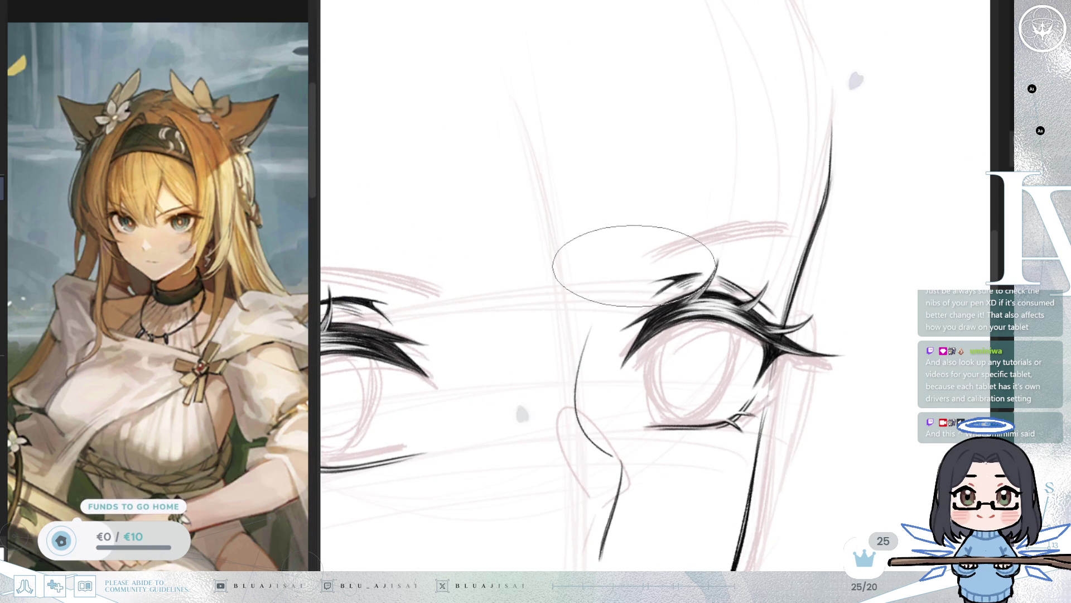
{"action": "left_click_drag", "start_coordinate": [641, 255], "coordinate": [694, 231]}
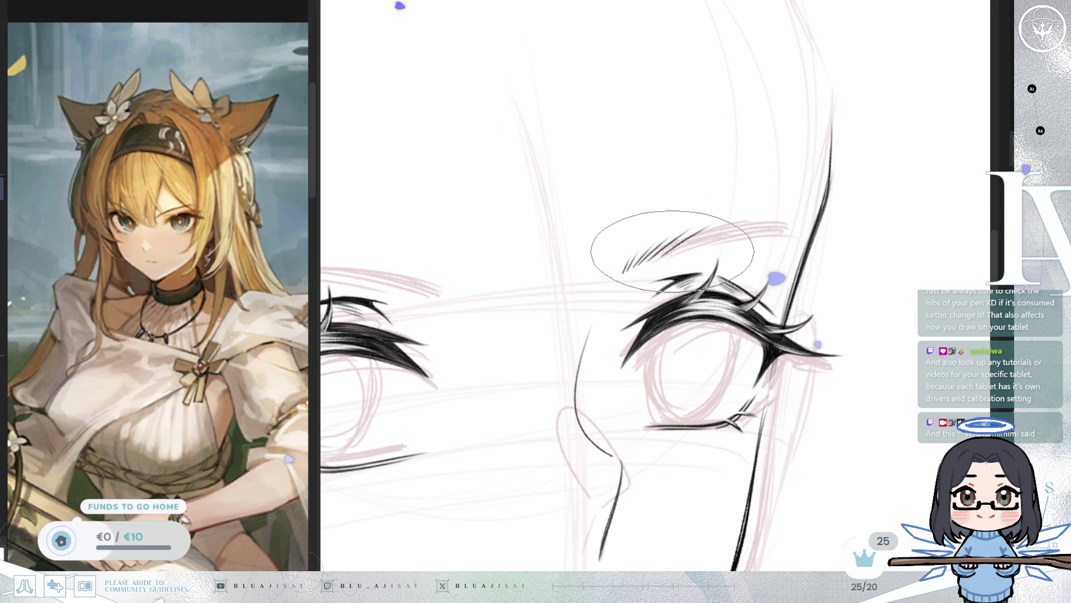
{"action": "key", "text": "Delete"}
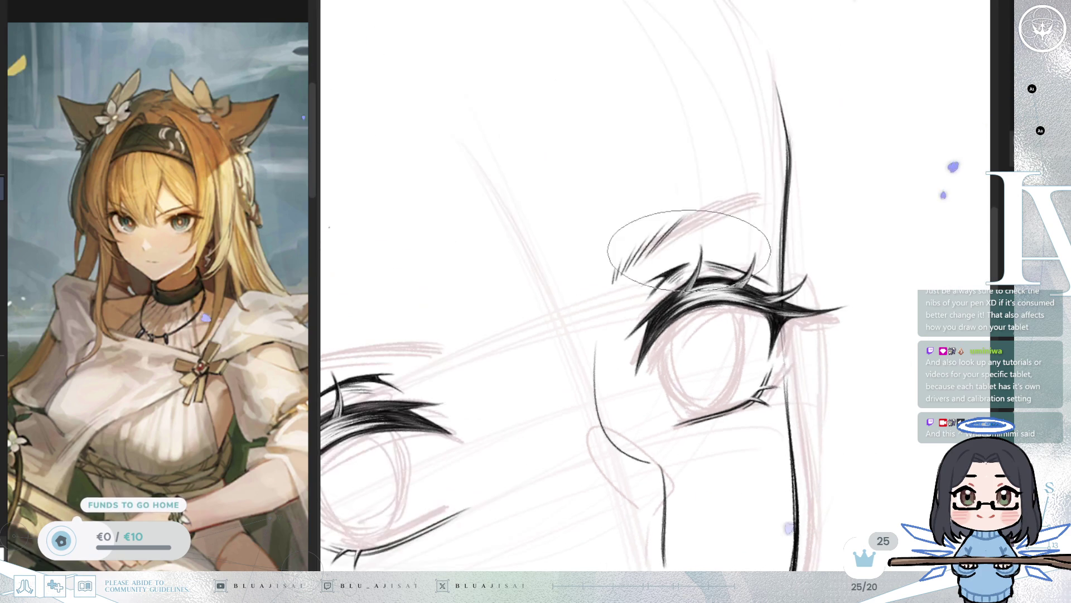
{"action": "left_click_drag", "start_coordinate": [661, 239], "coordinate": [792, 194]}
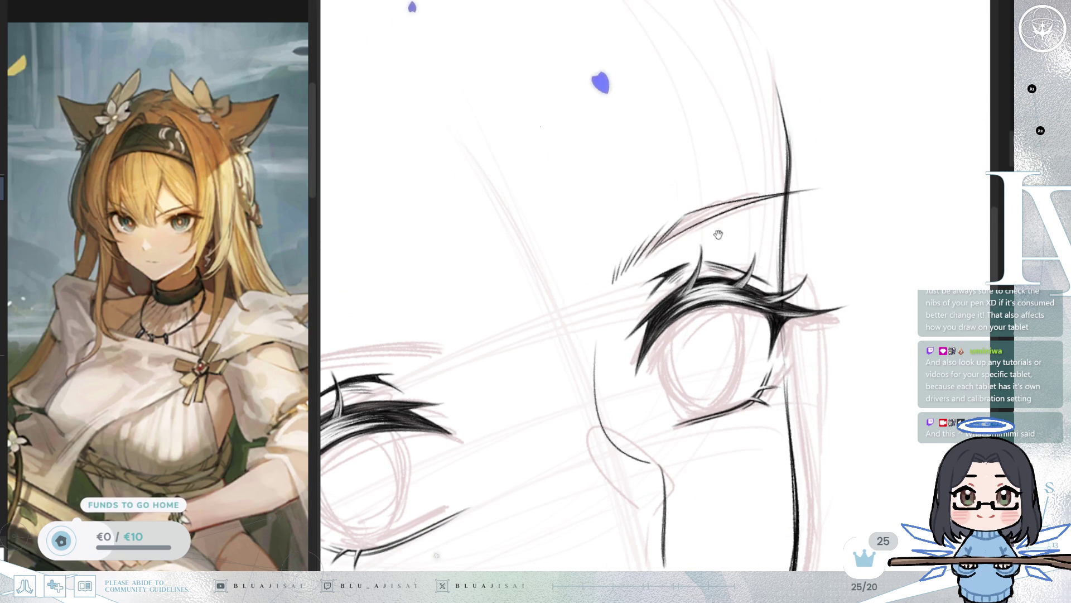
{"action": "left_click_drag", "start_coordinate": [718, 235], "coordinate": [716, 236]}
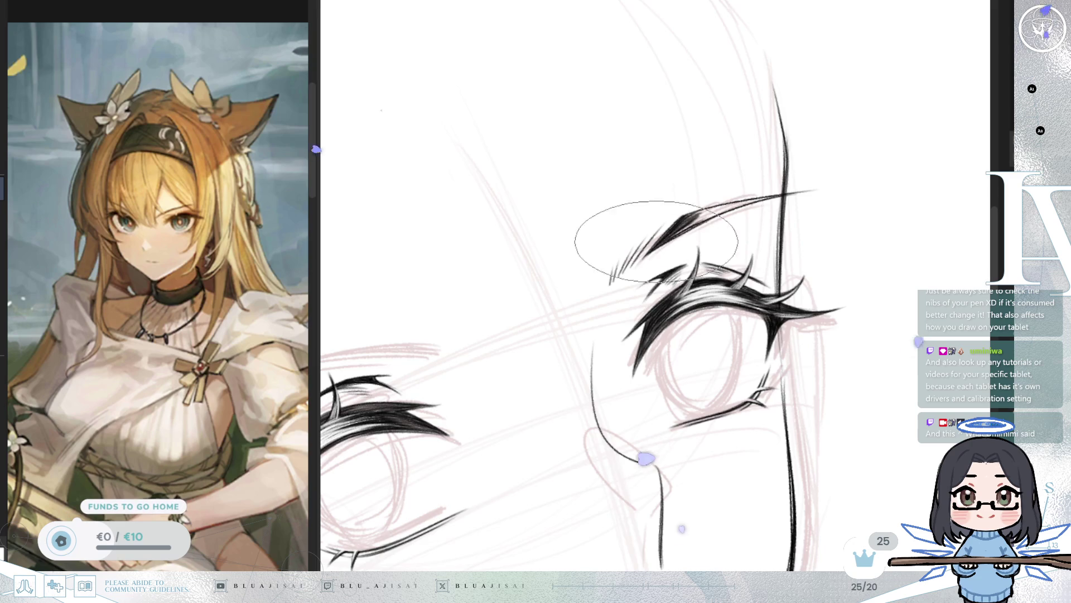
{"action": "key", "text": "Delete"}
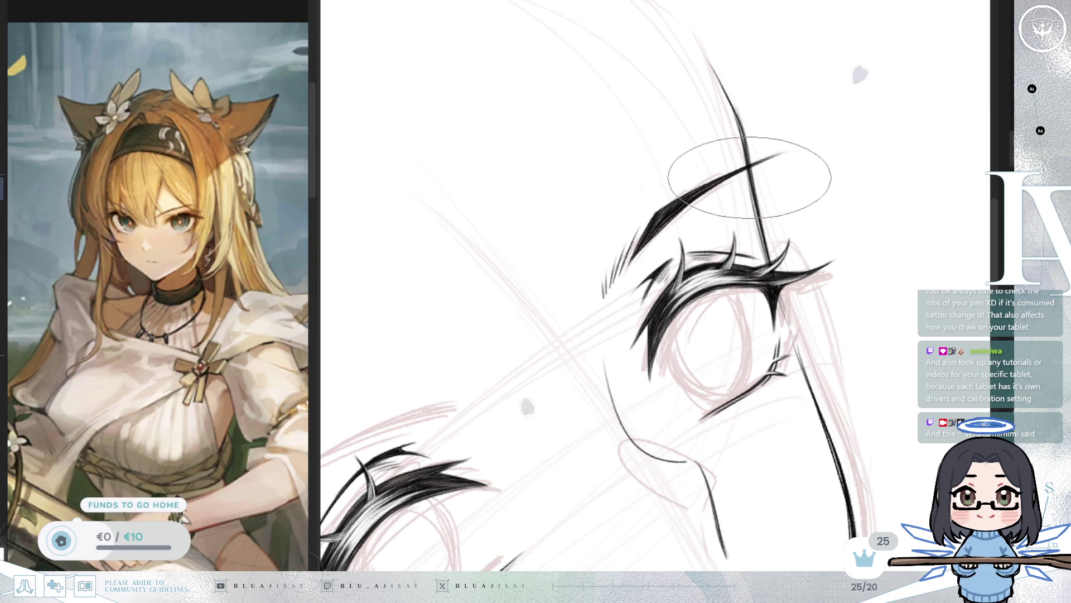
{"action": "key", "text": "minus"}
{"action": "key", "text": "minus"}
{"action": "key", "text": "minus"}
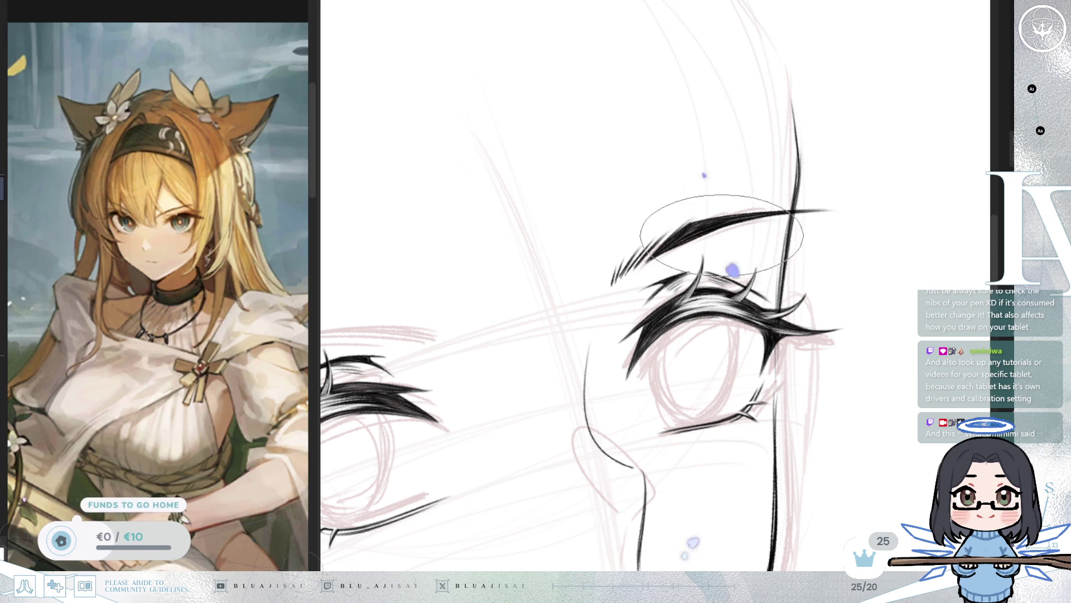
{"action": "key", "text": "minus"}
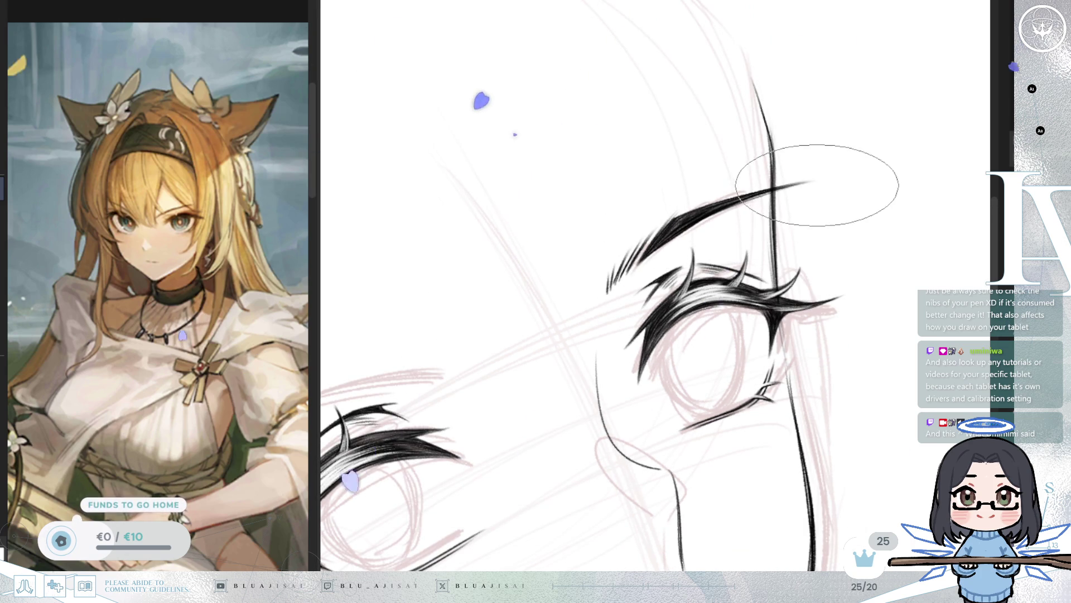
{"action": "scroll", "coordinate": [818, 182], "scroll_direction": "down", "scroll_amount": 4}
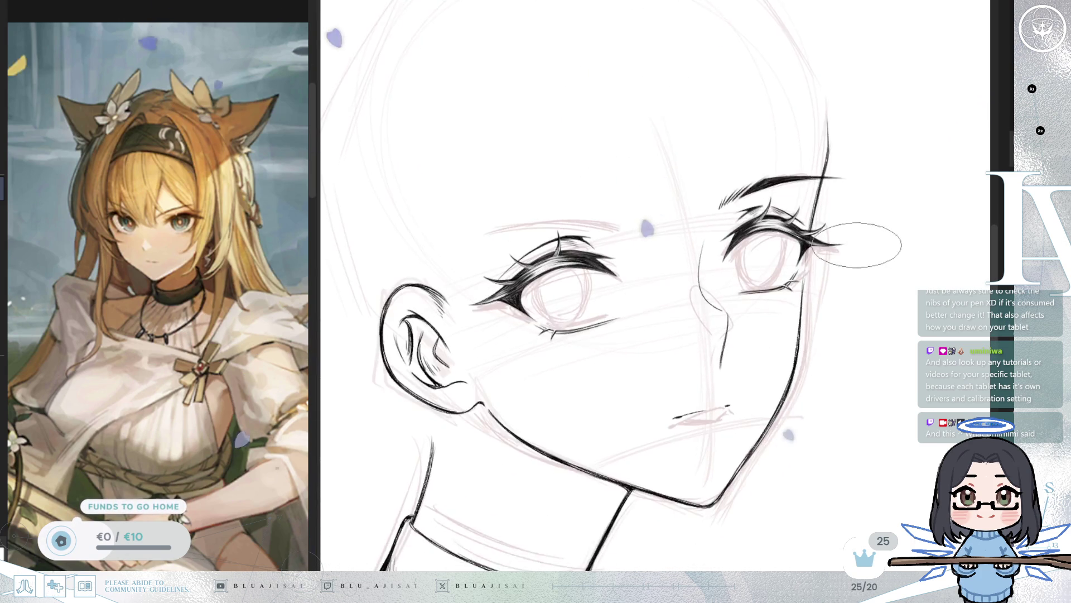
Step: Mirror the view, reset its rotation and sketch the first hatching strokes of the ear-side eyebrow
{"action": "key", "text": "m"}
{"action": "key", "text": "5"}
{"action": "scroll", "coordinate": [665, 212], "scroll_direction": "up", "scroll_amount": 2}
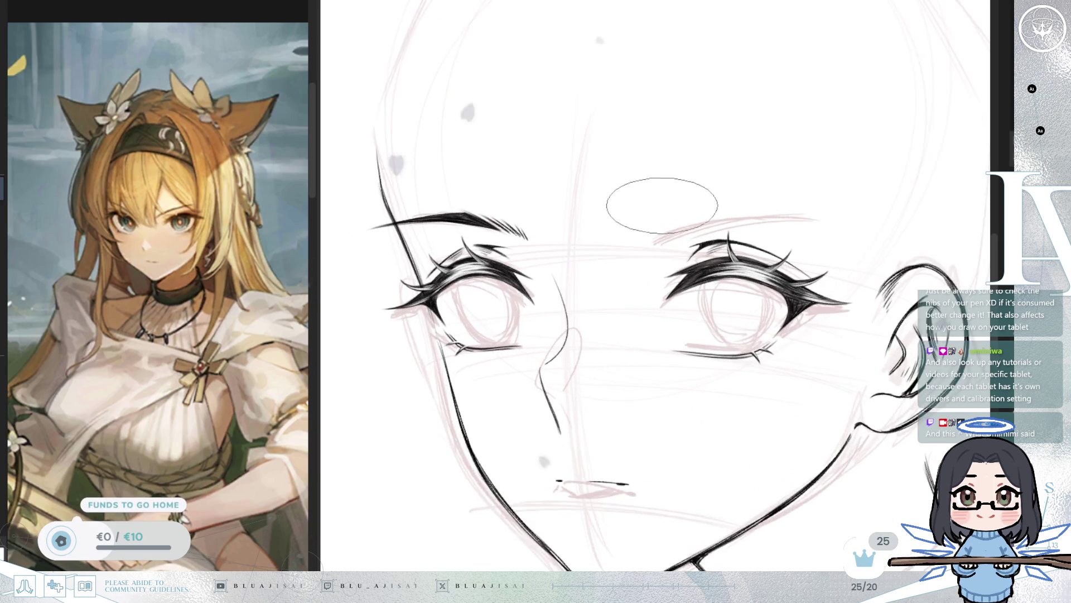
{"action": "scroll", "coordinate": [665, 212], "scroll_direction": "up", "scroll_amount": 1}
{"action": "left_click_drag", "start_coordinate": [652, 240], "coordinate": [678, 219]}
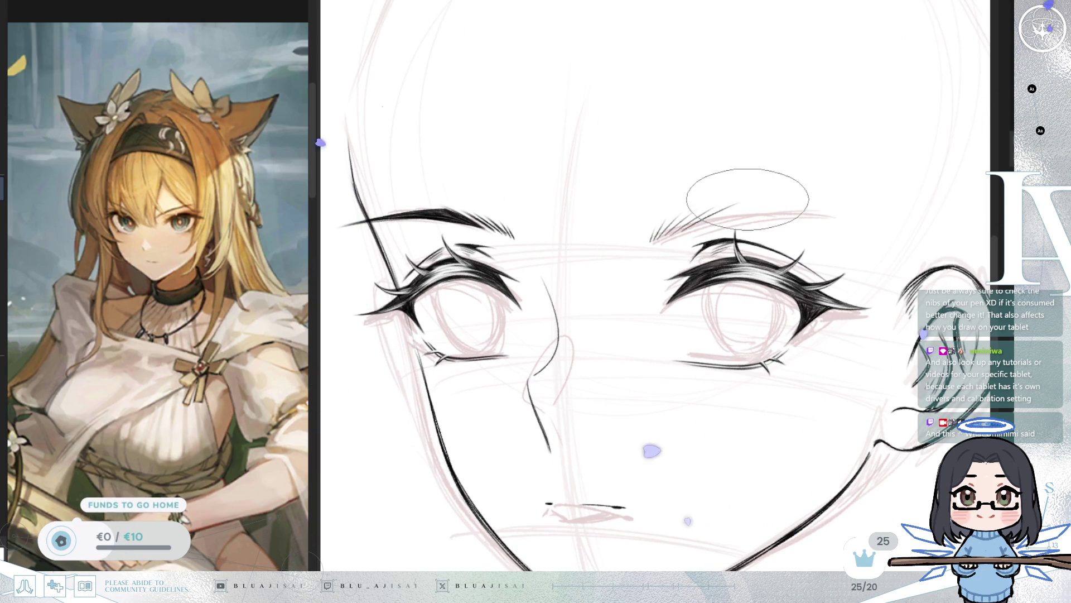
{"action": "key", "text": "Delete"}
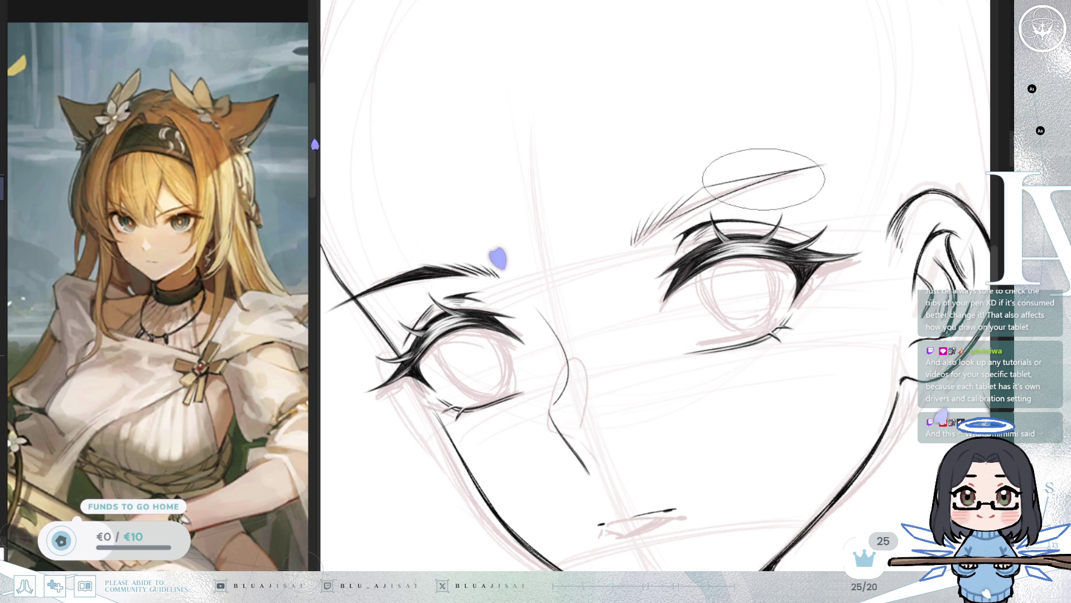
Step: Finish the ear-side eyebrow, then zoom out to bring both eyes into view
{"action": "left_click_drag", "start_coordinate": [733, 188], "coordinate": [699, 259]}
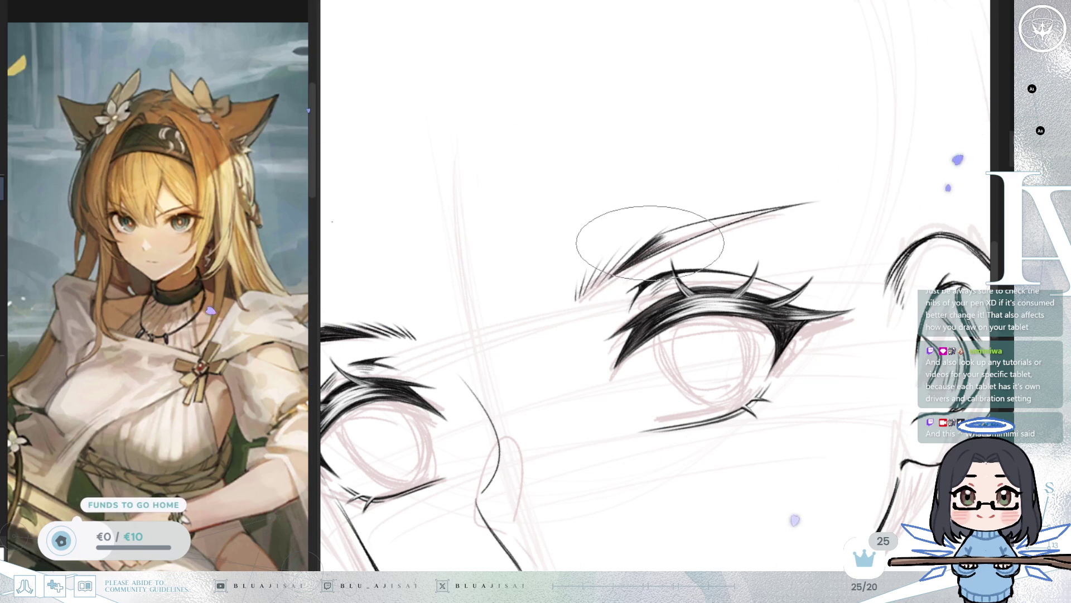
{"action": "key", "text": "Delete"}
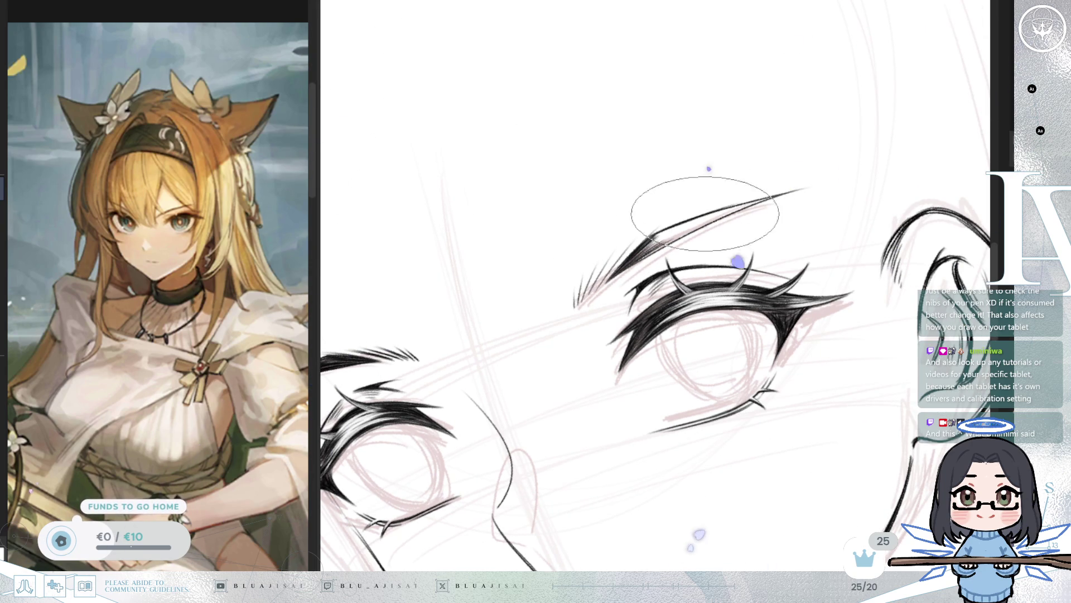
{"action": "left_click_drag", "start_coordinate": [721, 211], "coordinate": [634, 198]}
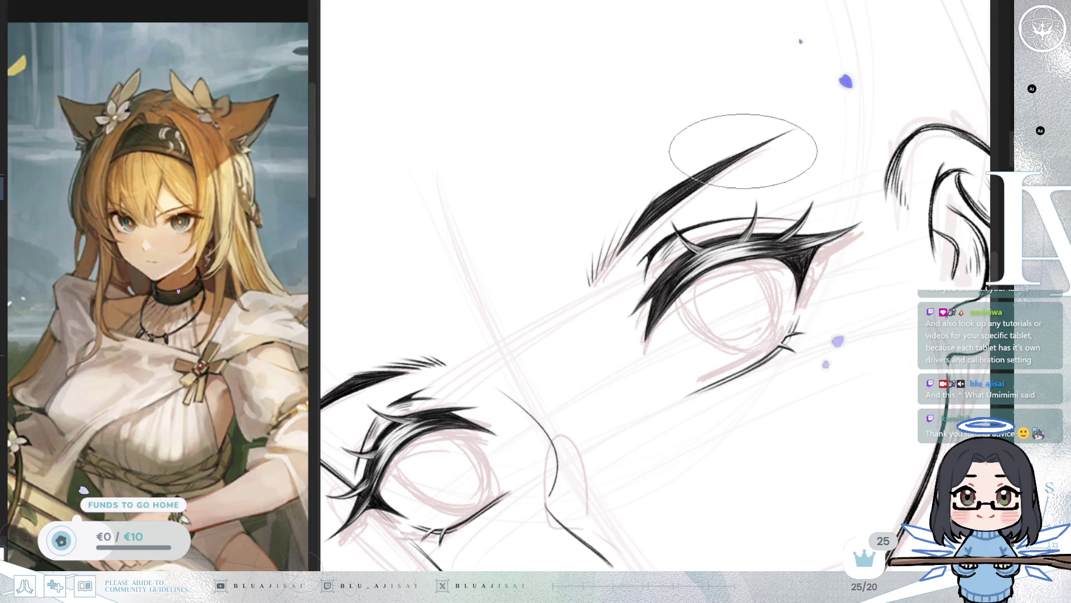
{"action": "left_click_drag", "start_coordinate": [767, 142], "coordinate": [617, 234]}
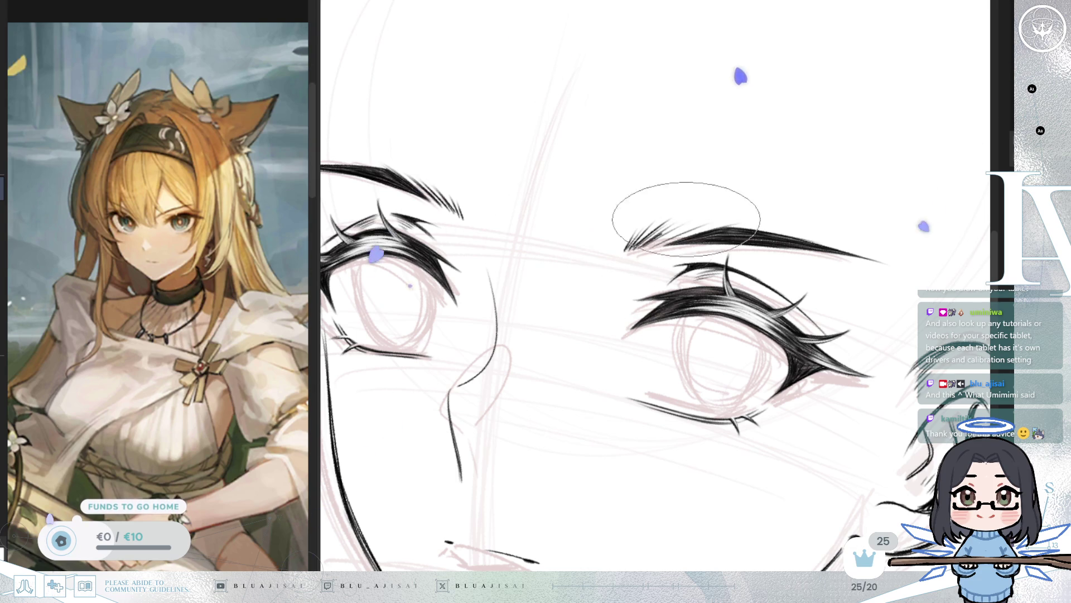
{"action": "key", "text": "minus"}
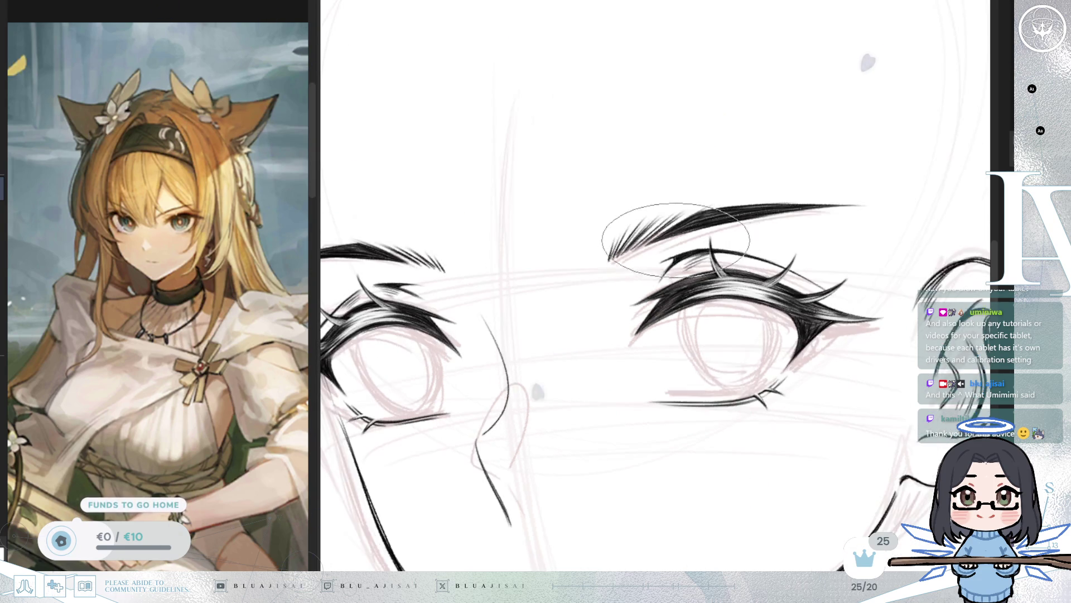
{"action": "mouse_move", "coordinate": [705, 212]}
{"action": "left_mouse_down"}
{"action": "mouse_move", "coordinate": [790, 251]}
{"action": "mouse_move", "coordinate": [753, 240]}
{"action": "left_mouse_up"}
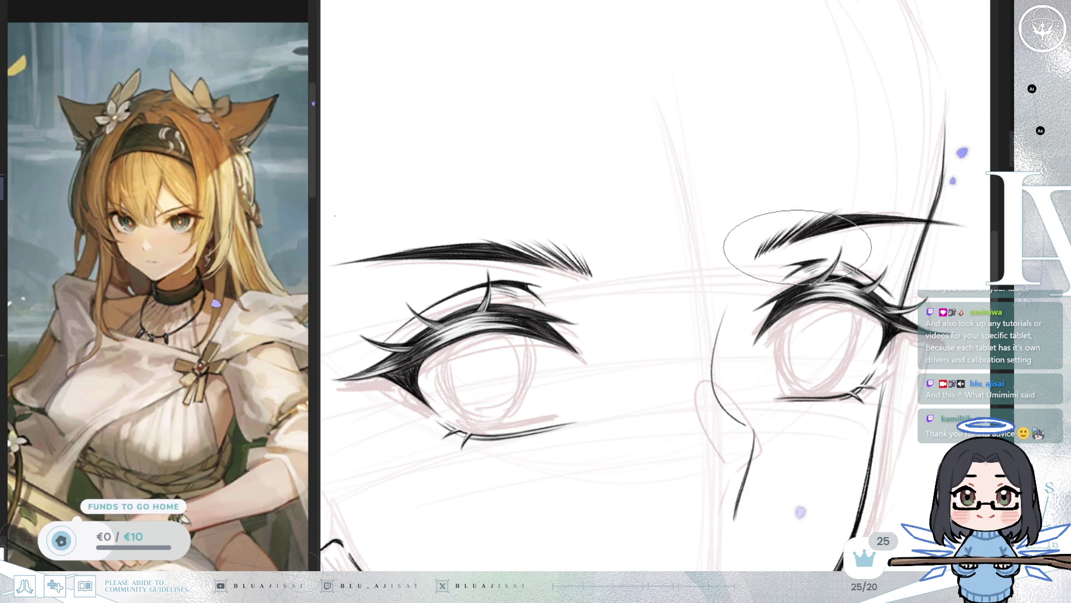
{"action": "scroll", "coordinate": [849, 291], "scroll_direction": "down", "scroll_amount": 3}
{"action": "mouse_move", "coordinate": [849, 291]}
{"action": "left_mouse_down"}
{"action": "mouse_move", "coordinate": [837, 262]}
{"action": "mouse_move", "coordinate": [810, 364]}
{"action": "left_mouse_up"}
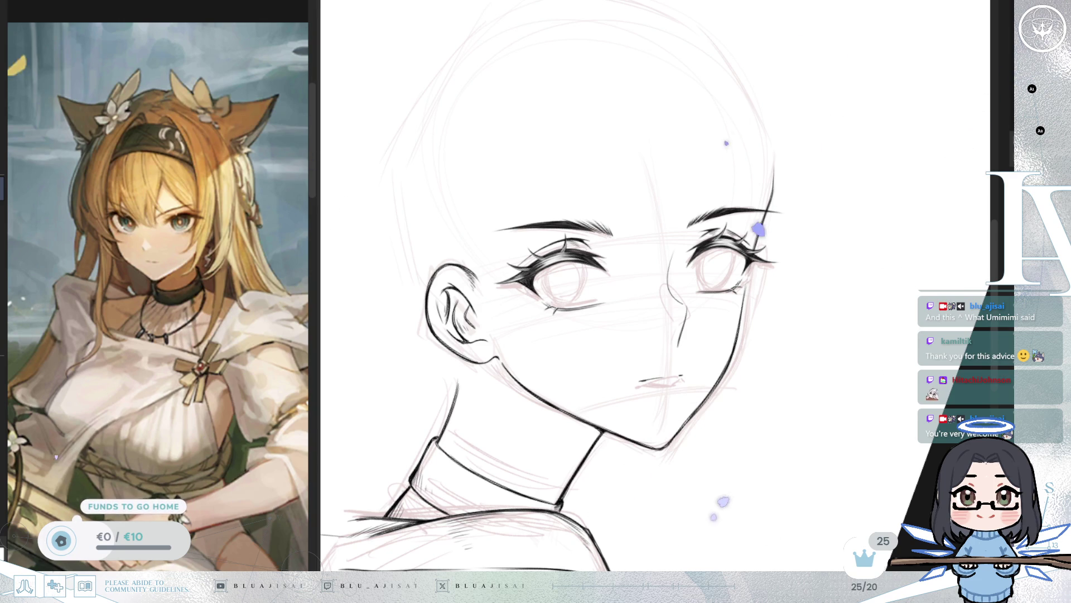
Step: Mirror the view horizontally and lasso the far-side eye beside the nose bridge
{"action": "key", "text": "Delete"}
{"action": "key", "text": "Delete"}
{"action": "key", "text": "Delete"}
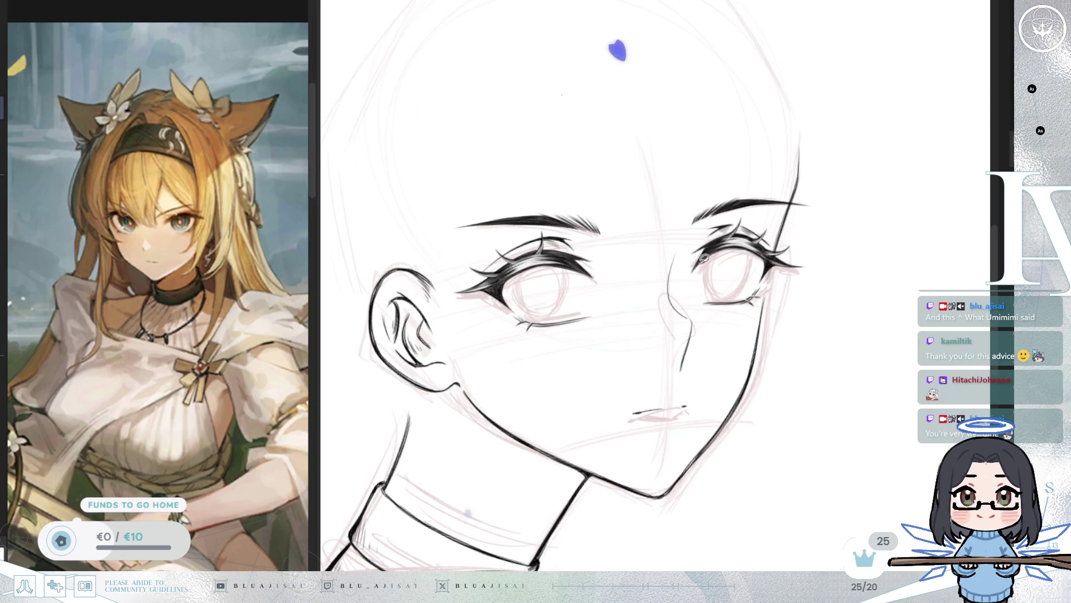
{"action": "key", "text": "Insert"}
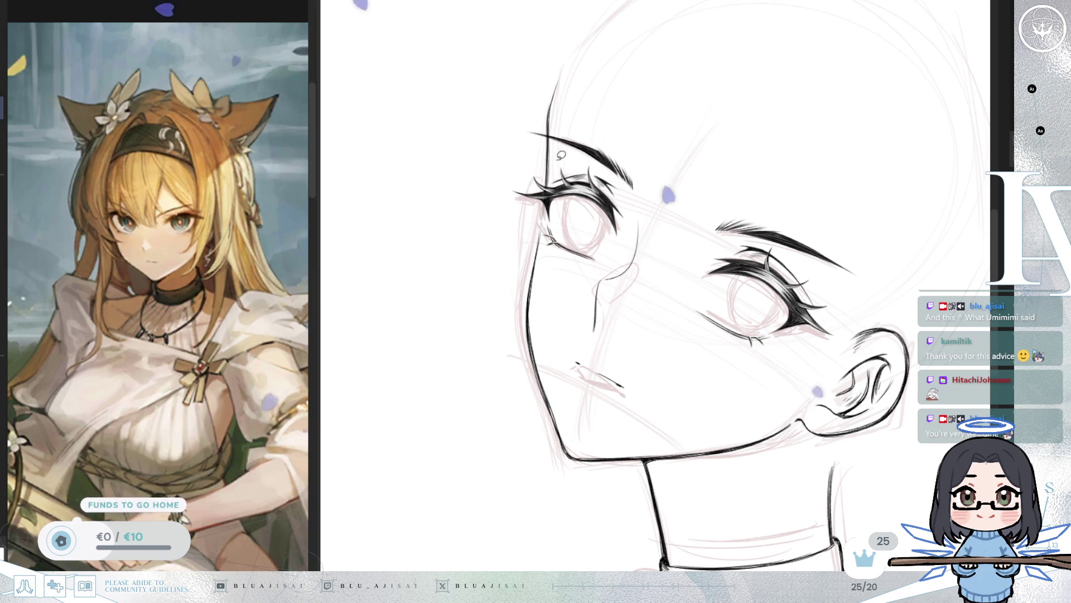
{"action": "mouse_move", "coordinate": [549, 156]}
{"action": "left_mouse_down"}
{"action": "mouse_move", "coordinate": [603, 274]}
{"action": "mouse_move", "coordinate": [635, 198]}
{"action": "mouse_move", "coordinate": [608, 167]}
{"action": "mouse_move", "coordinate": [552, 156]}
{"action": "left_mouse_up"}
Step: Rotate the far-side eye slightly, stretch and widen its outer corner, then commit and deselect
{"action": "key", "text": "ctrl+t"}
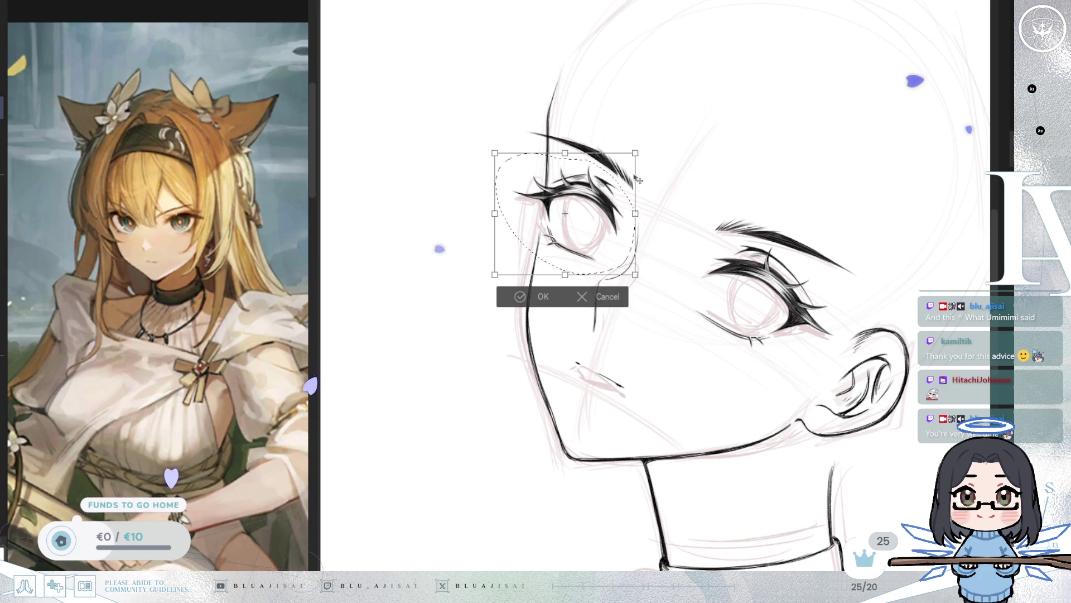
{"action": "left_click_drag", "start_coordinate": [637, 158], "coordinate": [651, 169]}
{"action": "key", "text": "h"}
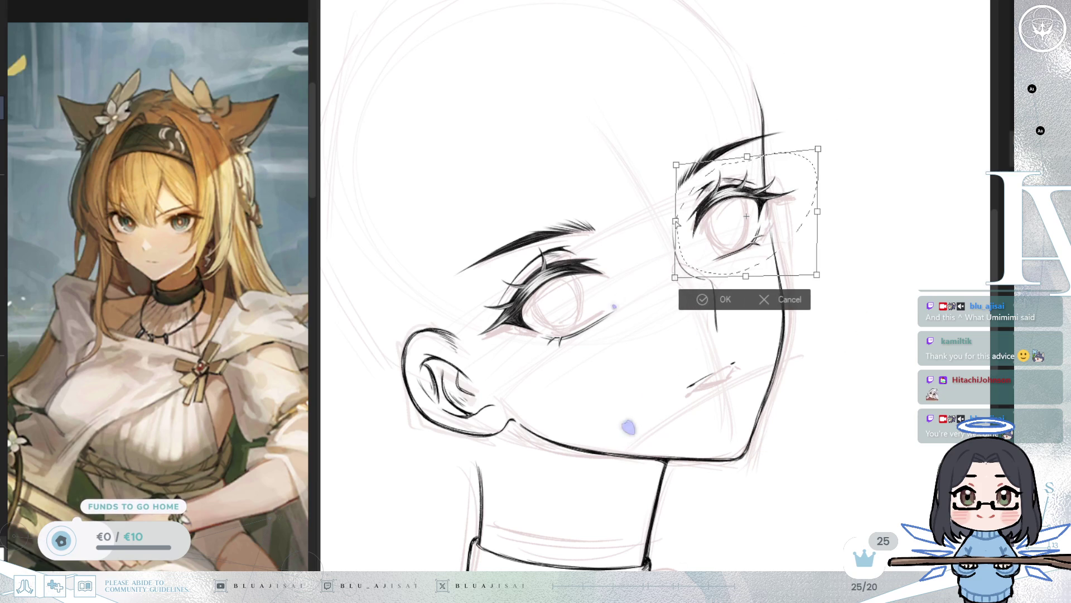
{"action": "left_click_drag", "start_coordinate": [818, 215], "coordinate": [822, 209]}
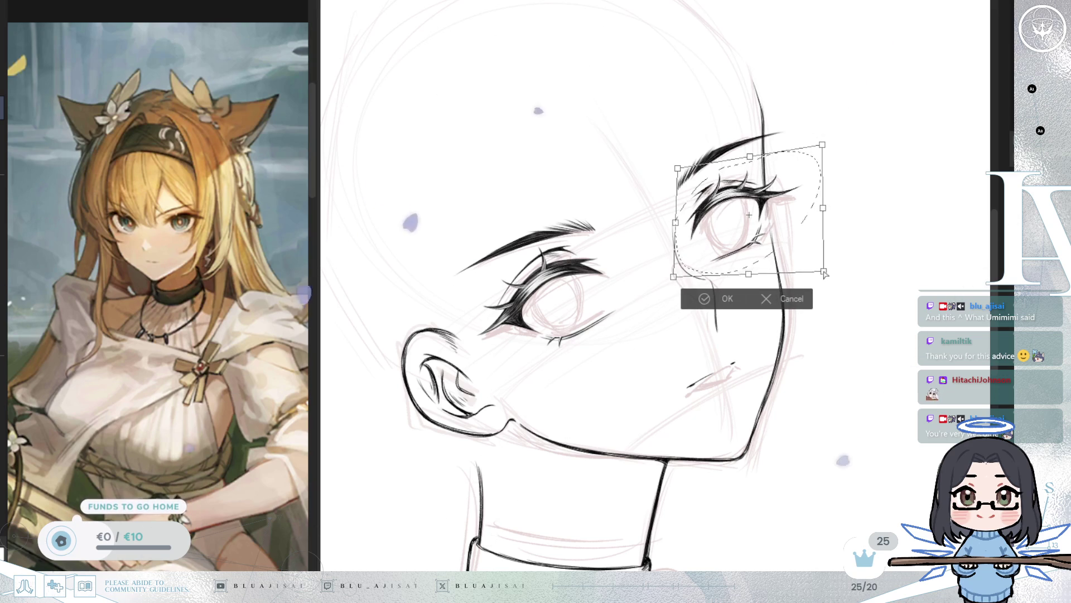
{"action": "left_click_drag", "start_coordinate": [679, 170], "coordinate": [681, 174]}
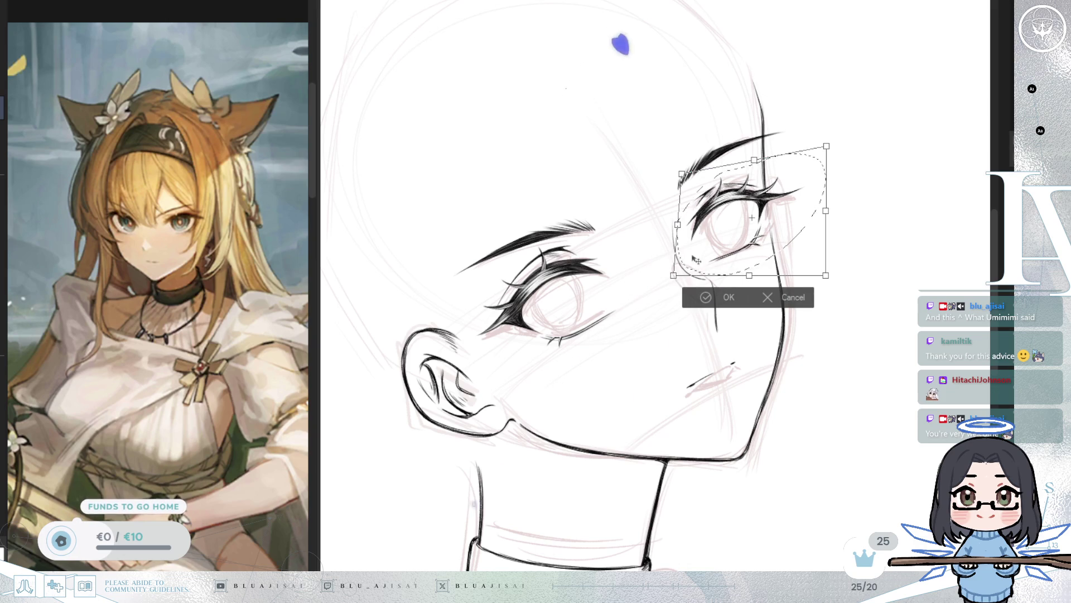
{"action": "left_click_drag", "start_coordinate": [826, 210], "coordinate": [831, 209]}
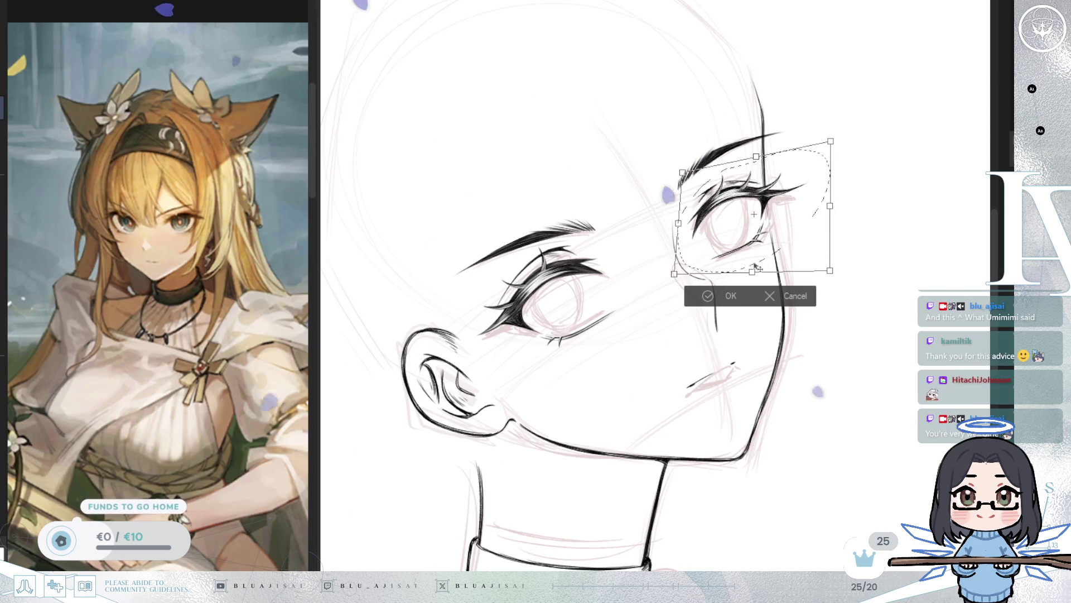
{"action": "key", "text": "Return"}
{"action": "key", "text": "ctrl+d"}
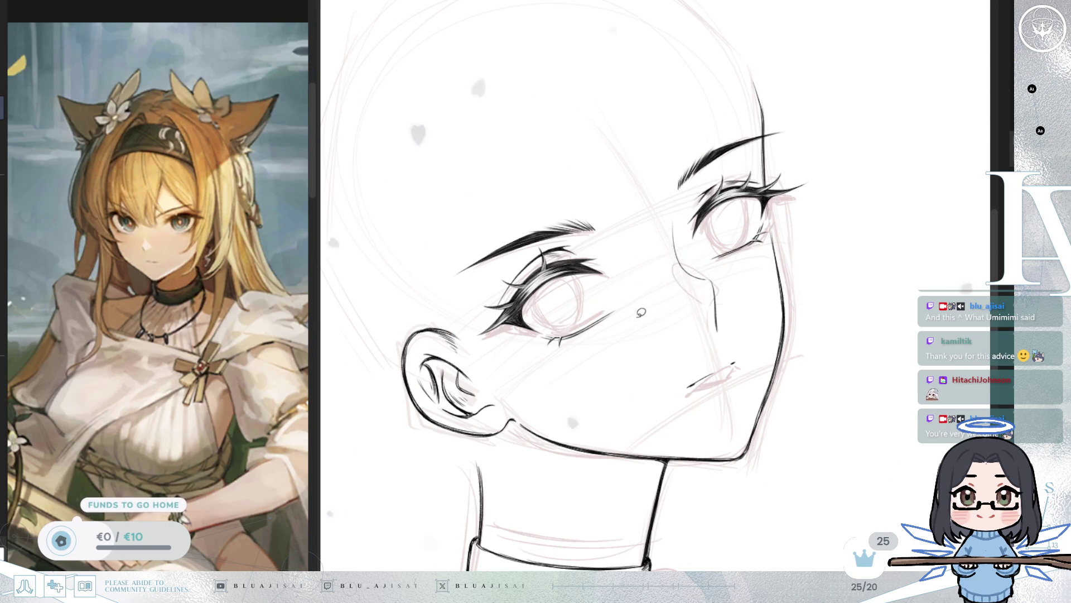
Step: Tilt the ear-side eye and pull in its top corner, commit, then lasso and deselect the eyebrow
{"action": "key", "text": "h"}
{"action": "mouse_move", "coordinate": [781, 240]}
{"action": "left_mouse_down"}
{"action": "mouse_move", "coordinate": [759, 207]}
{"action": "mouse_move", "coordinate": [654, 251]}
{"action": "left_mouse_up"}
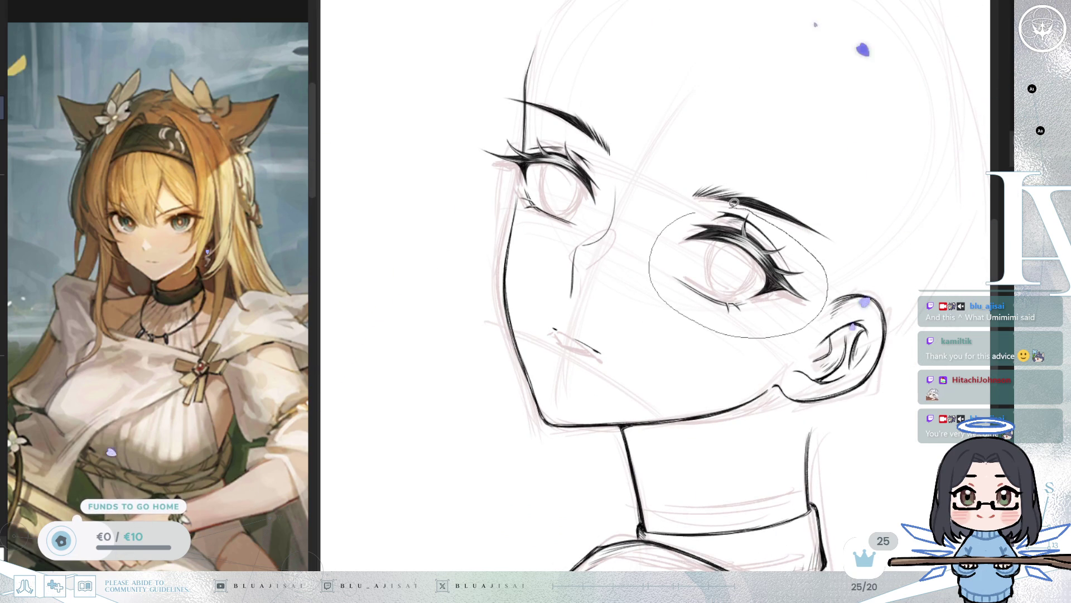
{"action": "left_click_drag", "start_coordinate": [735, 202], "coordinate": [759, 205]}
{"action": "key", "text": "ctrl+t"}
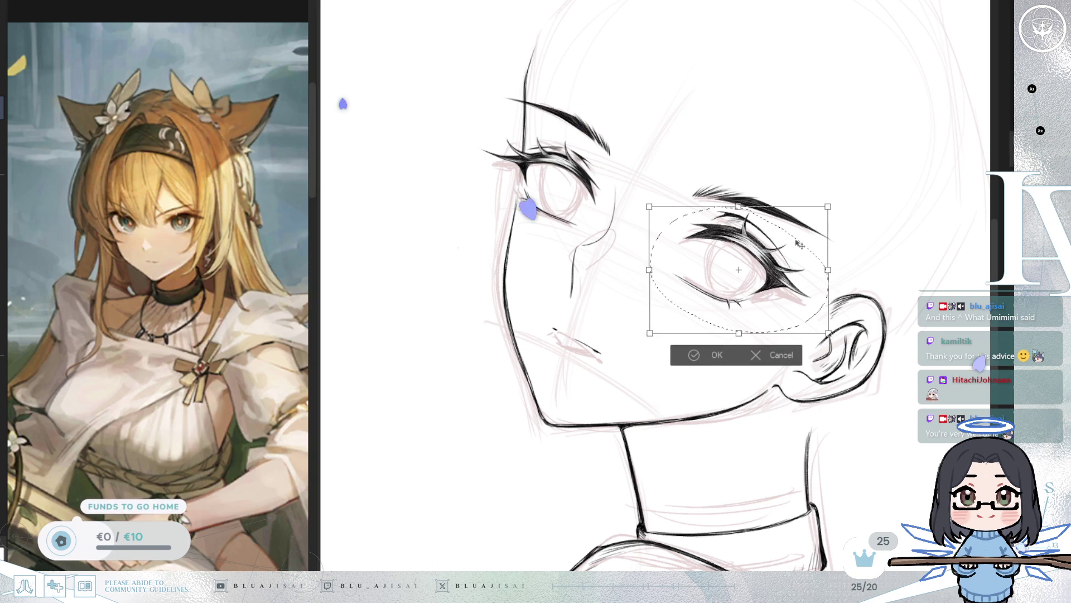
{"action": "left_click_drag", "start_coordinate": [741, 209], "coordinate": [737, 211]}
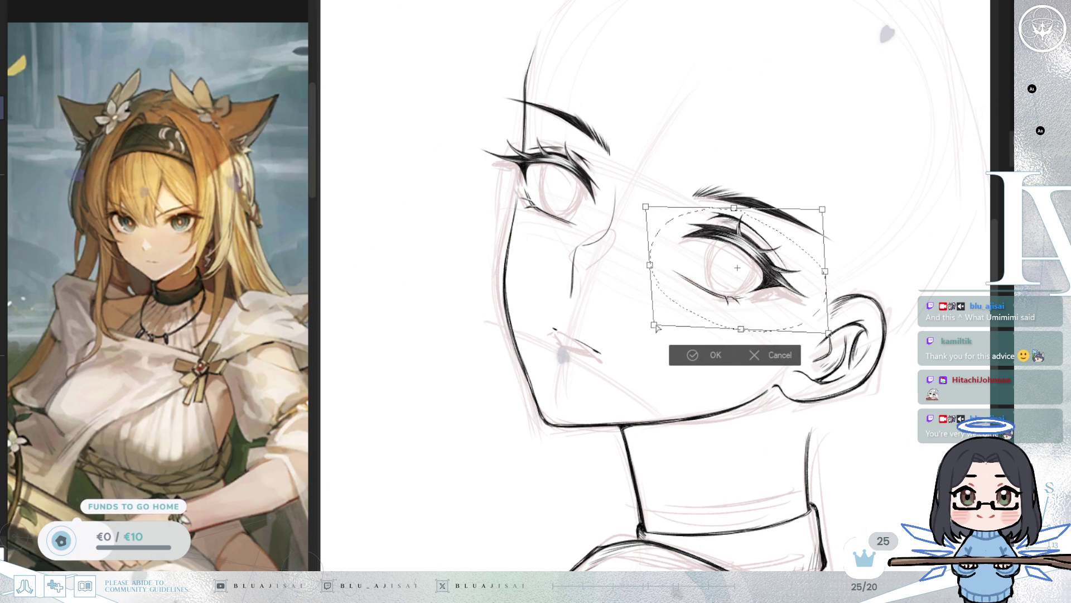
{"action": "left_click_drag", "start_coordinate": [816, 210], "coordinate": [811, 213]}
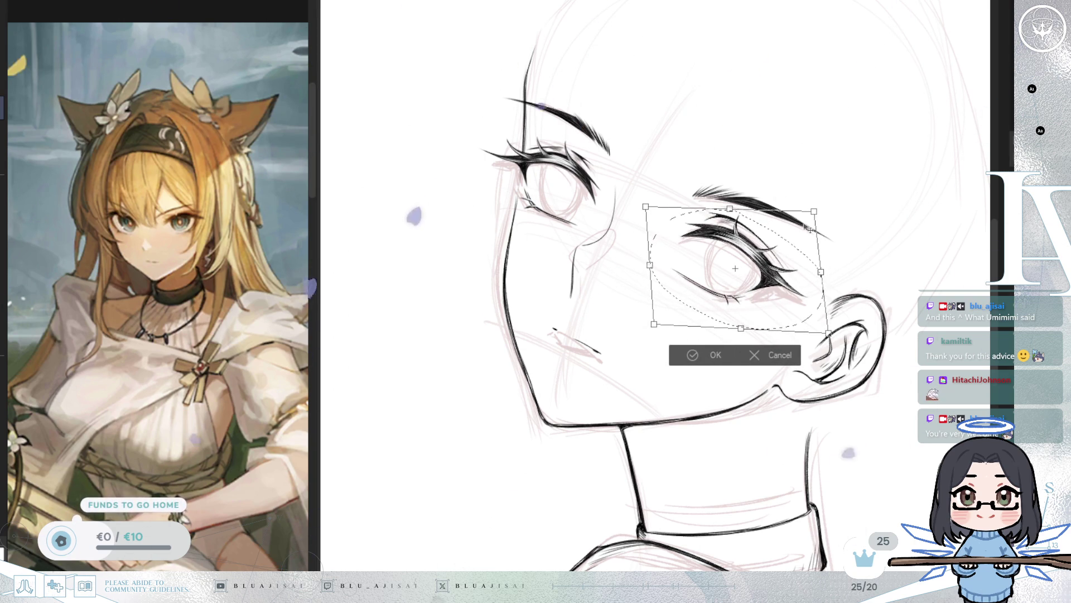
{"action": "left_click_drag", "start_coordinate": [729, 212], "coordinate": [727, 213]}
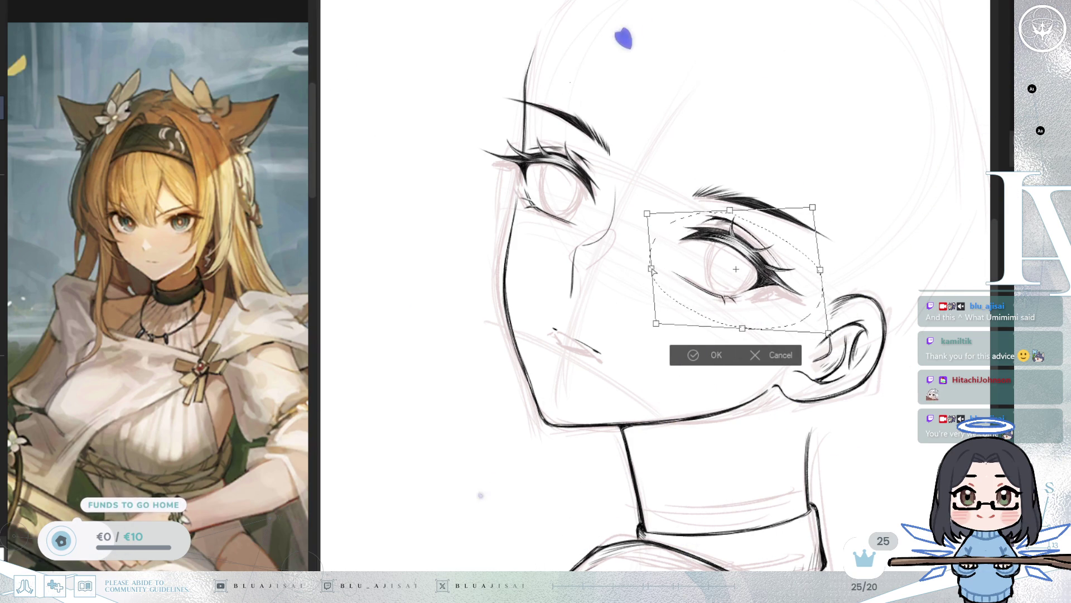
{"action": "key", "text": "Return"}
{"action": "key", "text": "ctrl+d"}
{"action": "mouse_move", "coordinate": [689, 202]}
{"action": "left_mouse_down"}
{"action": "mouse_move", "coordinate": [864, 244]}
{"action": "mouse_move", "coordinate": [667, 184]}
{"action": "left_mouse_up"}
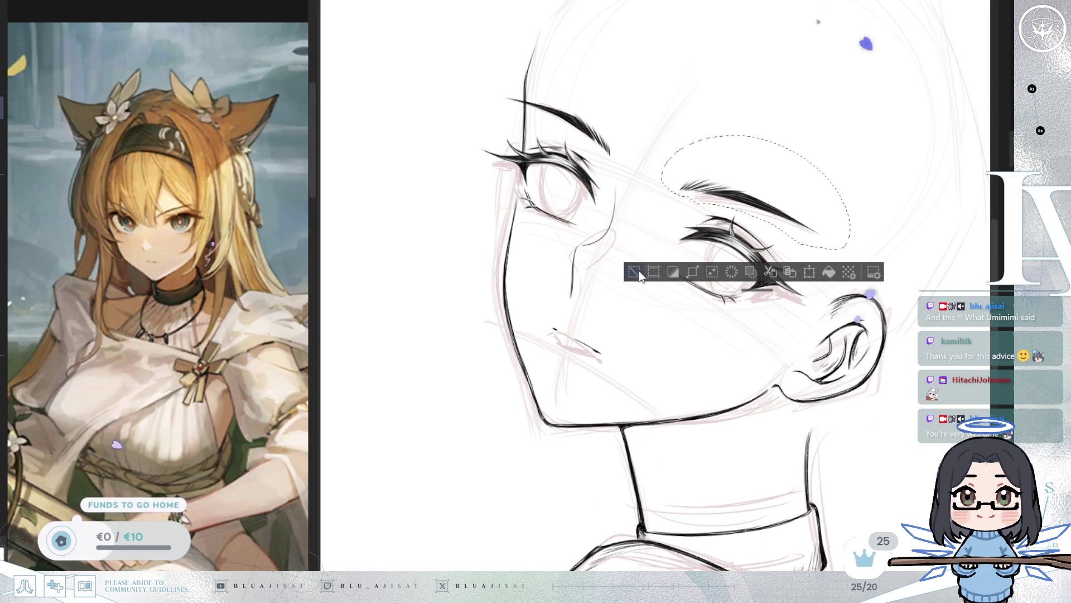
{"action": "key", "text": "ctrl+d"}
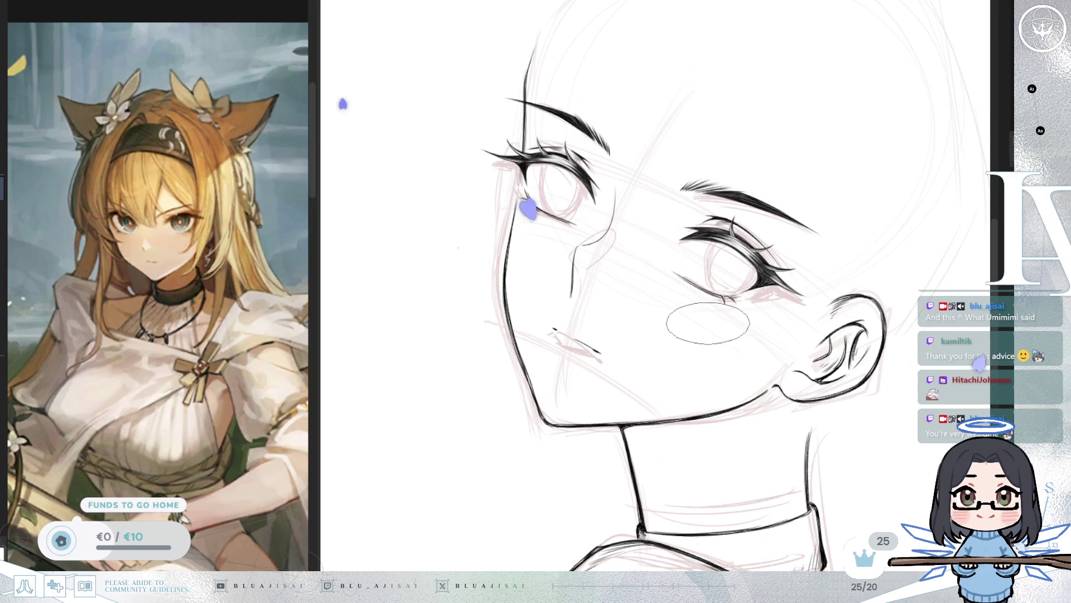
Step: After a mirrored check, widen and skew the left eye with Free Transform and commit it
{"action": "scroll", "coordinate": [549, 229], "scroll_direction": "up", "scroll_amount": 2}
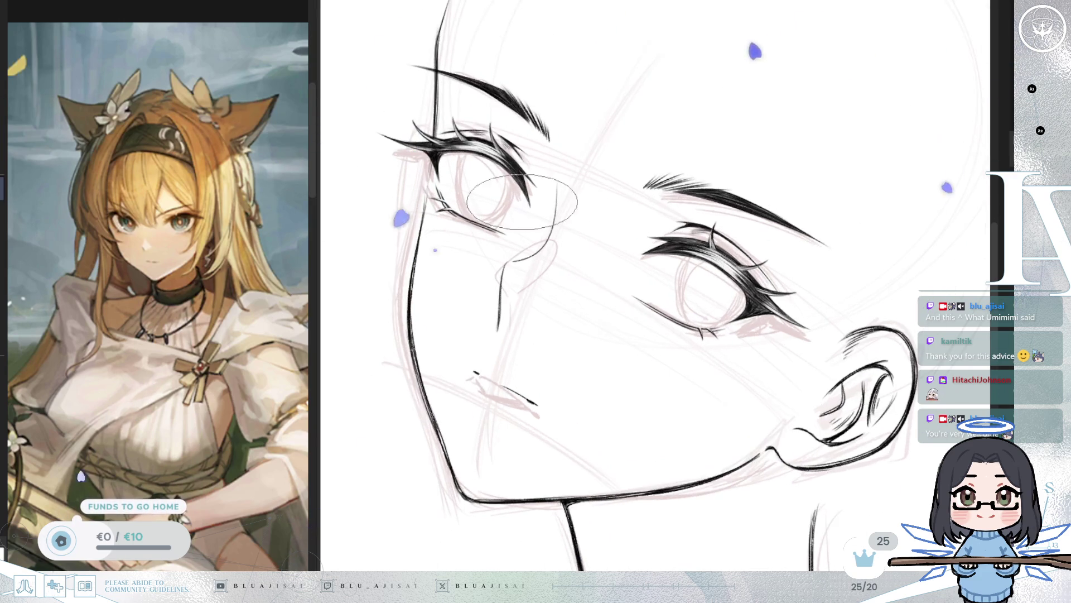
{"action": "scroll", "coordinate": [549, 229], "scroll_direction": "up", "scroll_amount": 1}
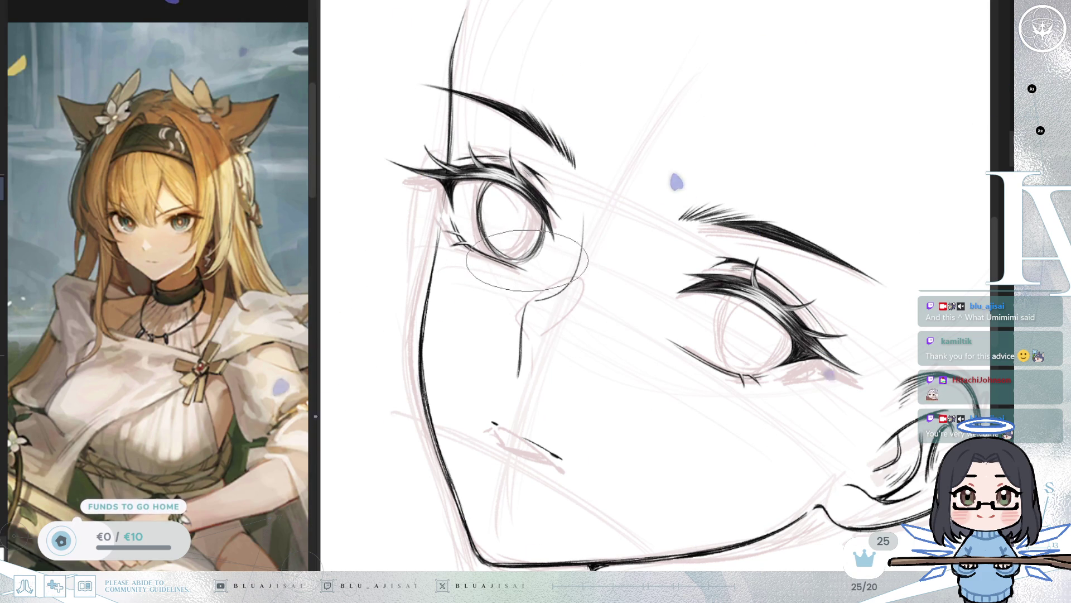
{"action": "key", "text": "h"}
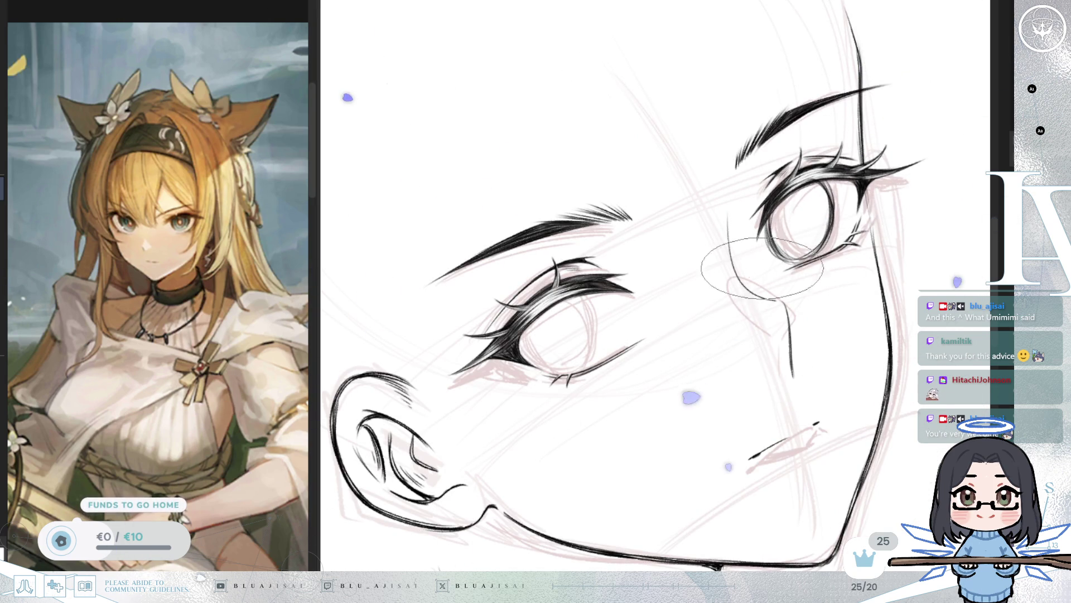
{"action": "key", "text": "h"}
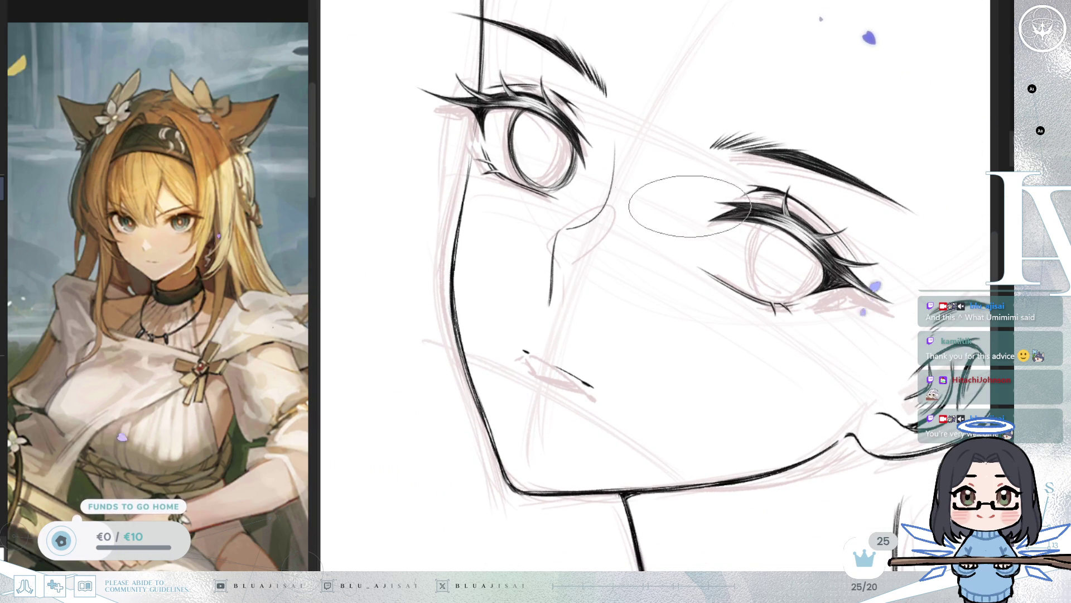
{"action": "key", "text": "ctrl+t"}
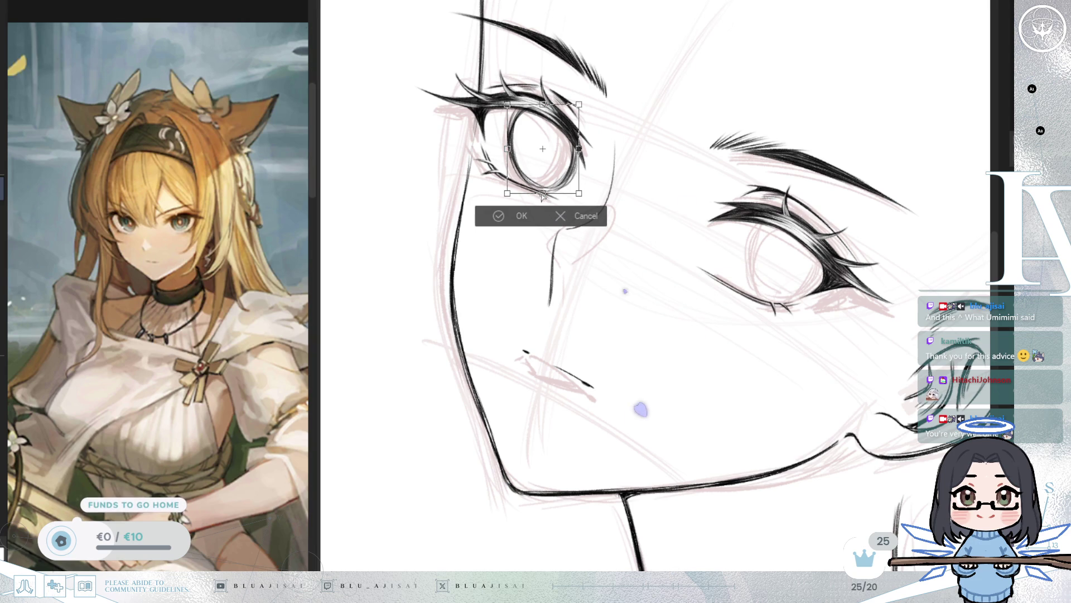
{"action": "left_click_drag", "start_coordinate": [536, 194], "coordinate": [539, 193]}
{"action": "left_click_drag", "start_coordinate": [577, 146], "coordinate": [583, 147]}
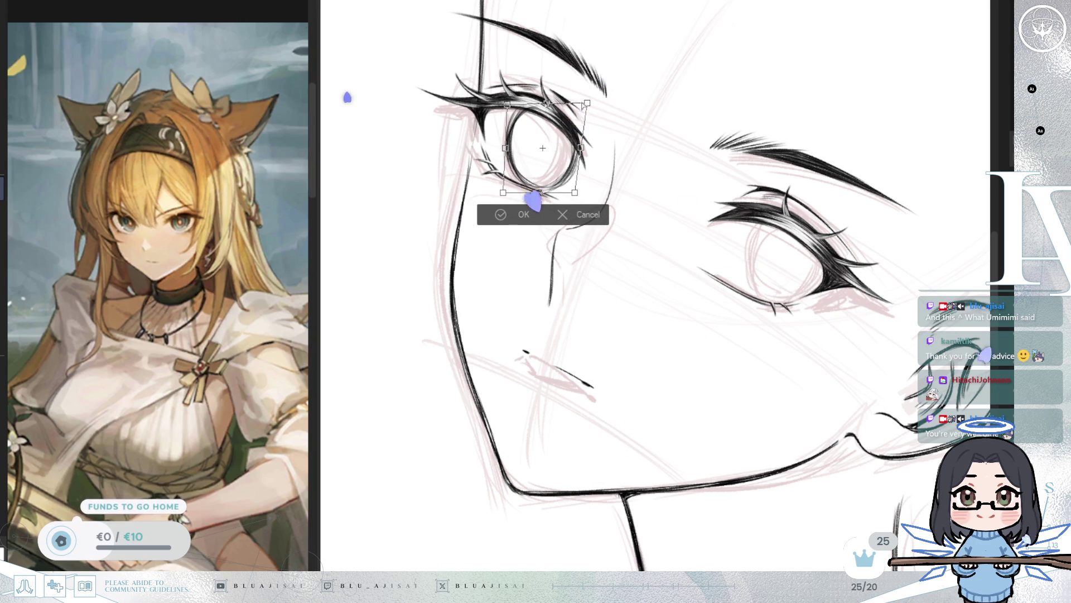
{"action": "left_click_drag", "start_coordinate": [543, 104], "coordinate": [547, 102]}
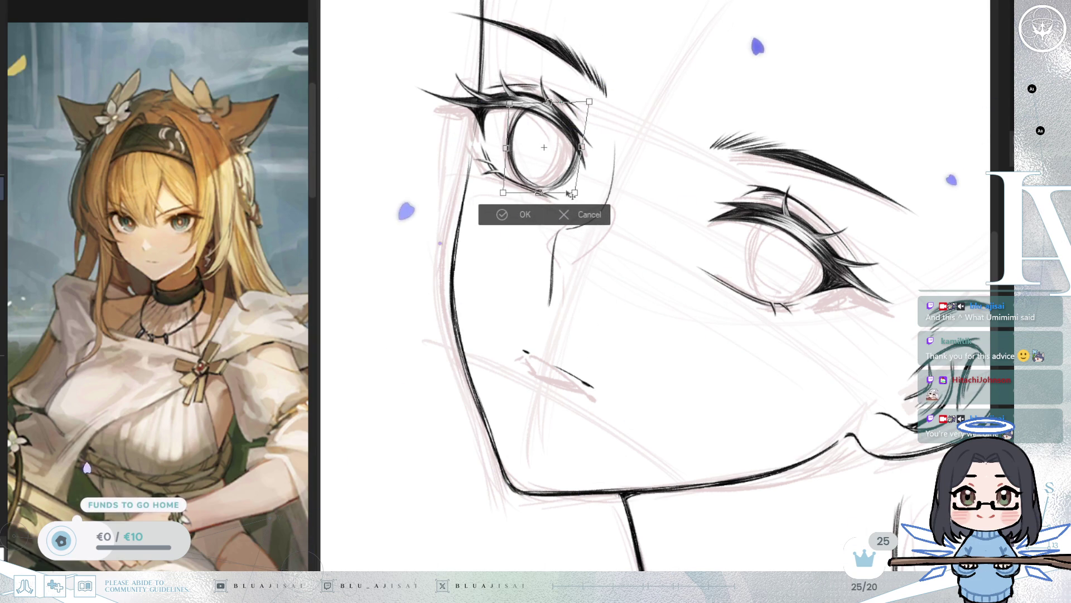
{"action": "left_click_drag", "start_coordinate": [583, 146], "coordinate": [578, 148]}
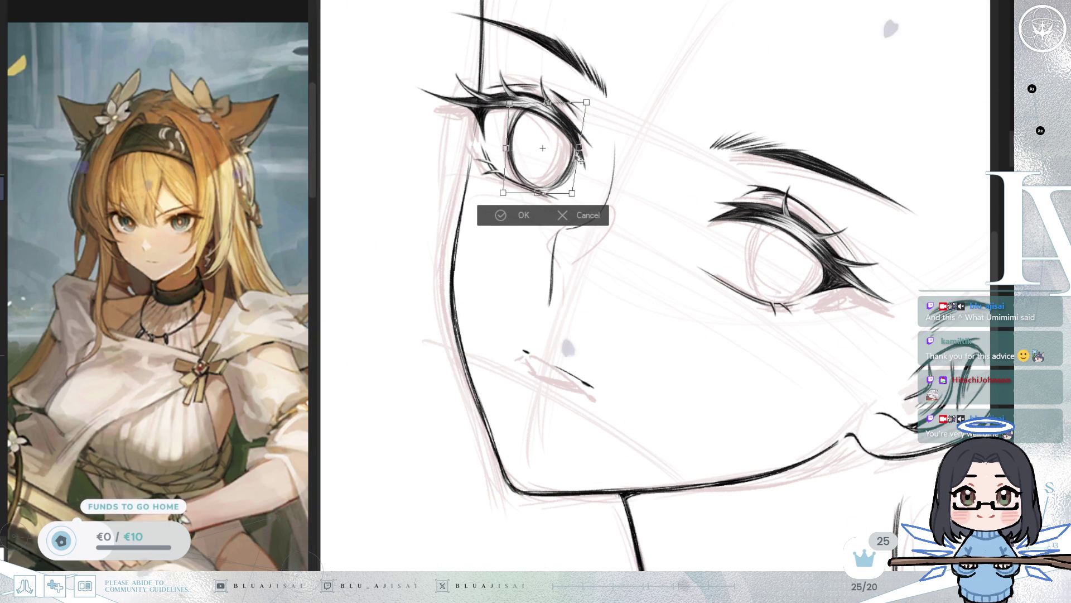
{"action": "key", "text": "Return"}
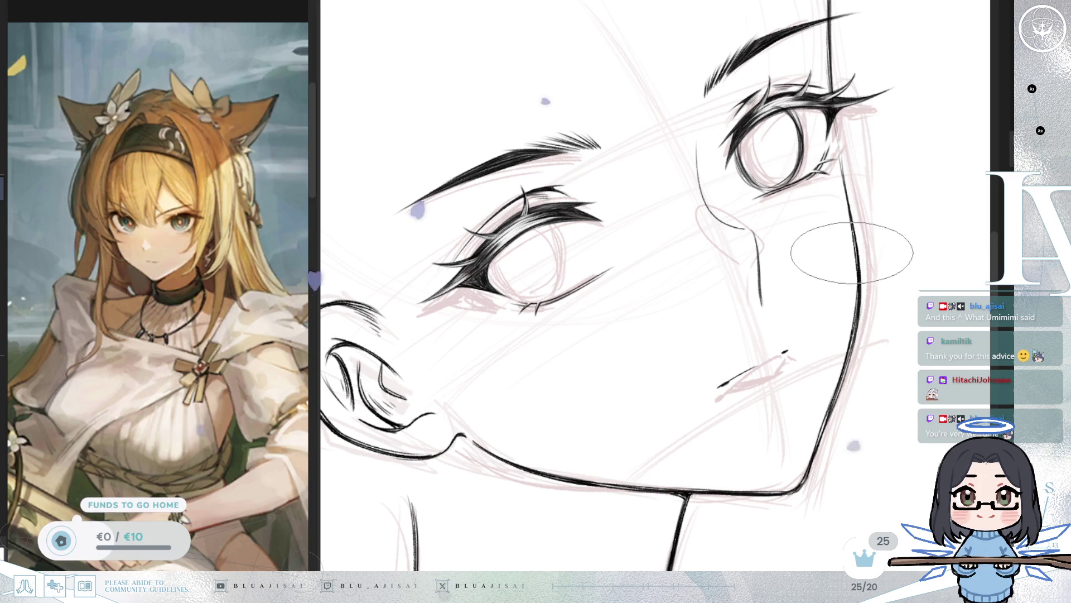
{"action": "key", "text": "h"}
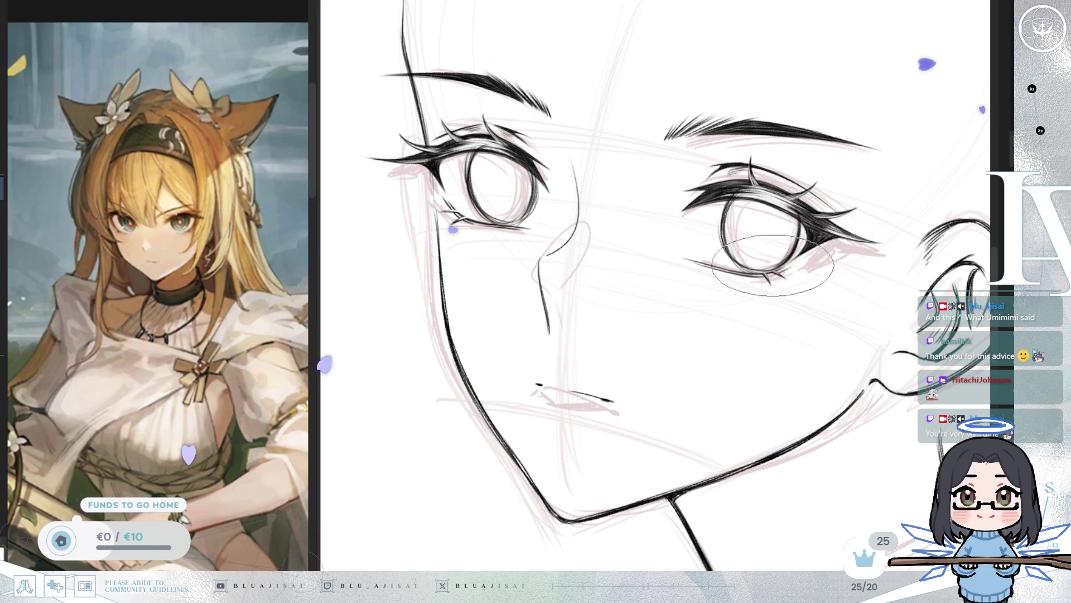
{"action": "key", "text": "m"}
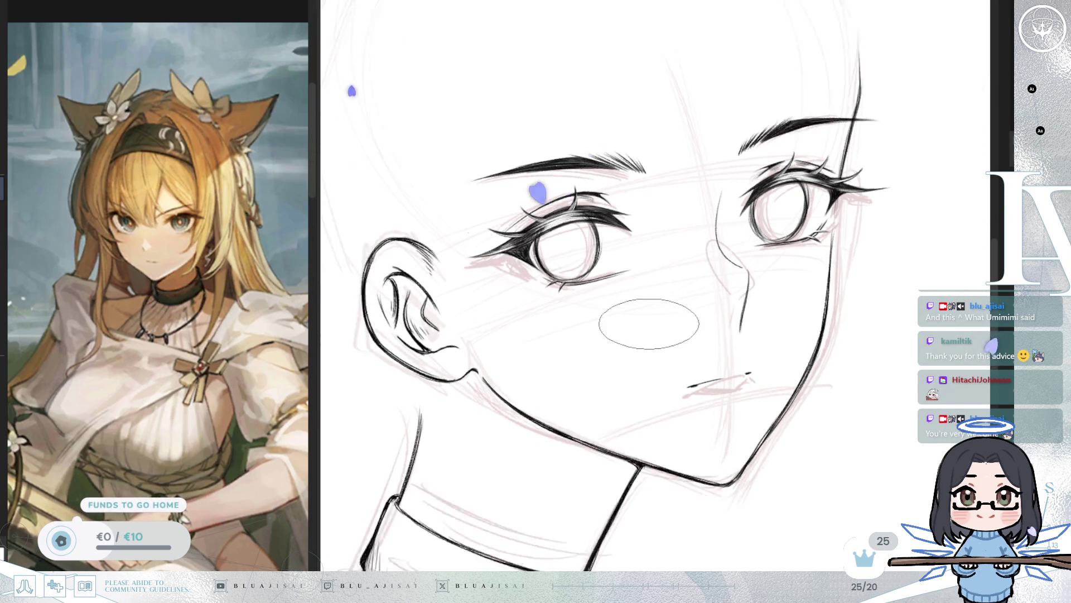
{"action": "scroll", "coordinate": [708, 328], "scroll_direction": "down", "scroll_amount": 5}
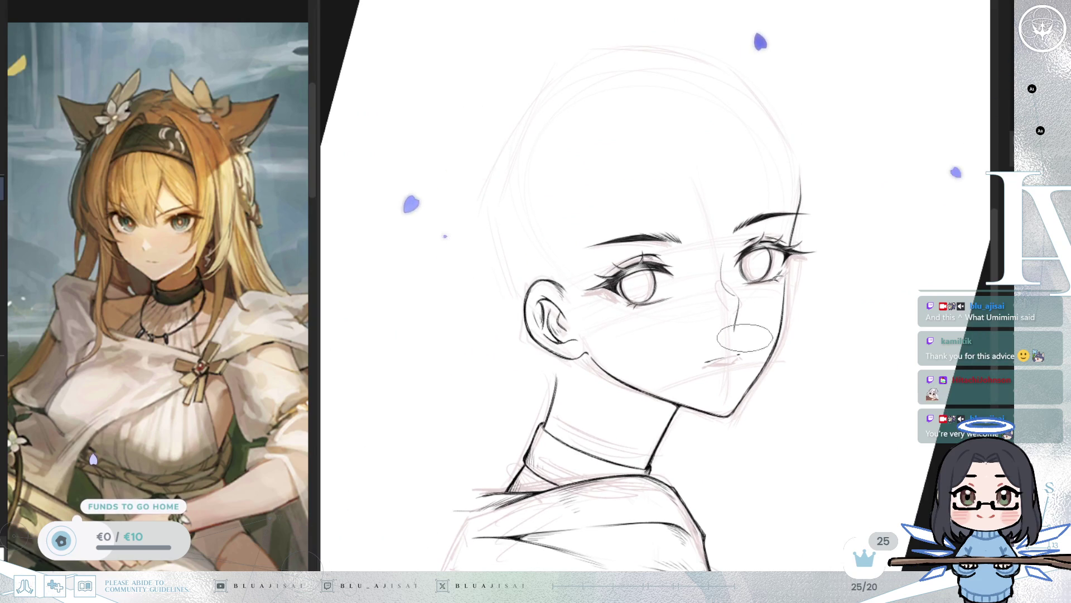
{"action": "scroll", "coordinate": [746, 332], "scroll_direction": "up", "scroll_amount": 3}
{"action": "scroll", "coordinate": [734, 344], "scroll_direction": "down", "scroll_amount": 2}
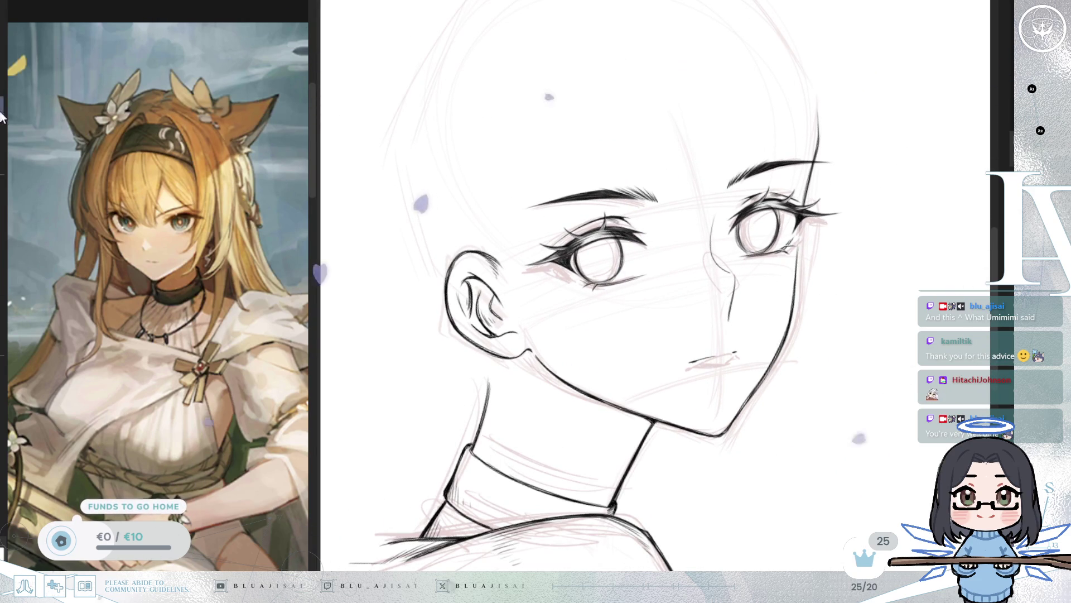
{"action": "mouse_move", "coordinate": [620, 158]}
{"action": "left_mouse_down"}
{"action": "mouse_move", "coordinate": [518, 279]}
{"action": "mouse_move", "coordinate": [699, 192]}
{"action": "left_mouse_up"}
{"action": "left_click_drag", "start_coordinate": [702, 143], "coordinate": [706, 176]}
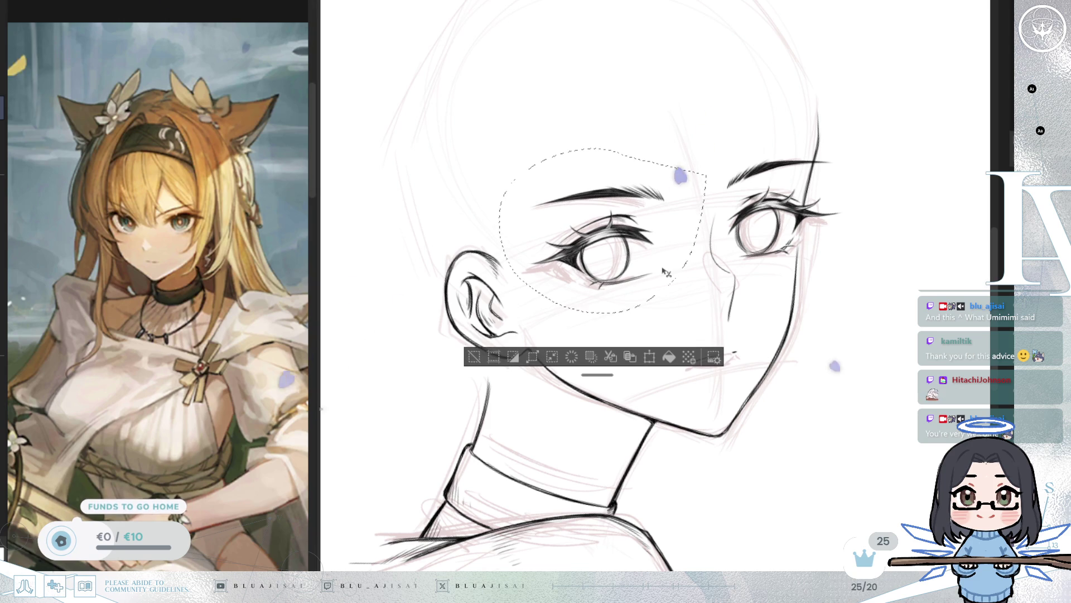
{"action": "key", "text": "ctrl+d"}
{"action": "key", "text": "h"}
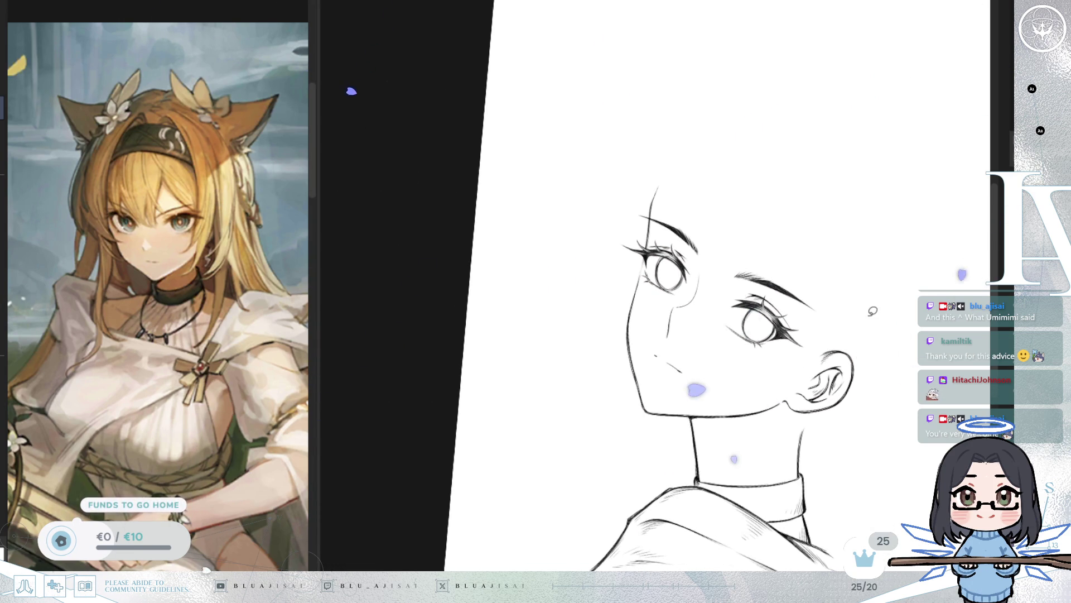
{"action": "key", "text": "h"}
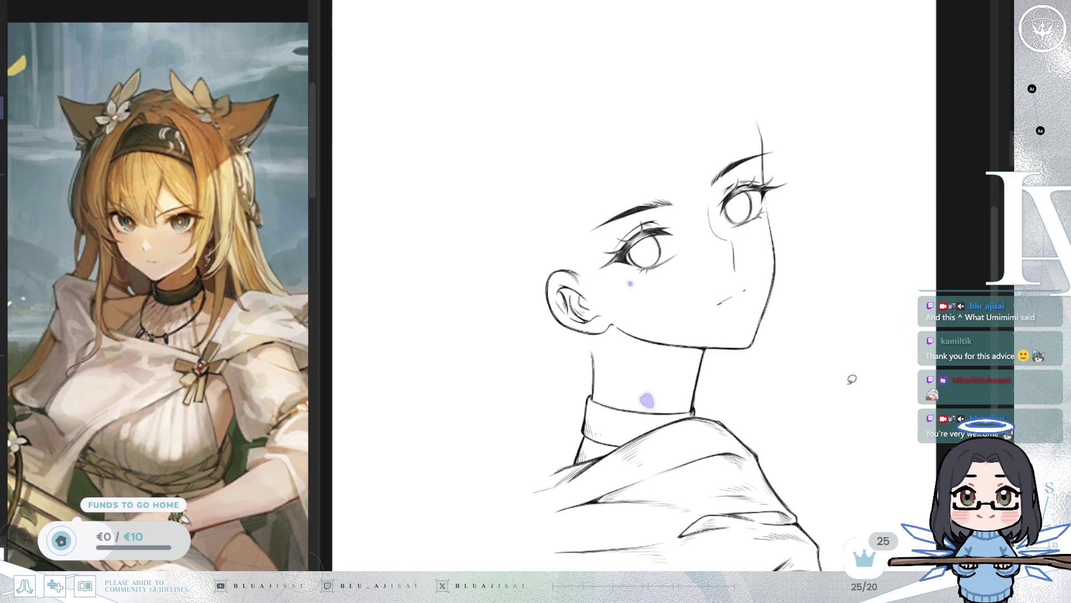
{"action": "key", "text": "h"}
{"action": "key", "text": "h"}
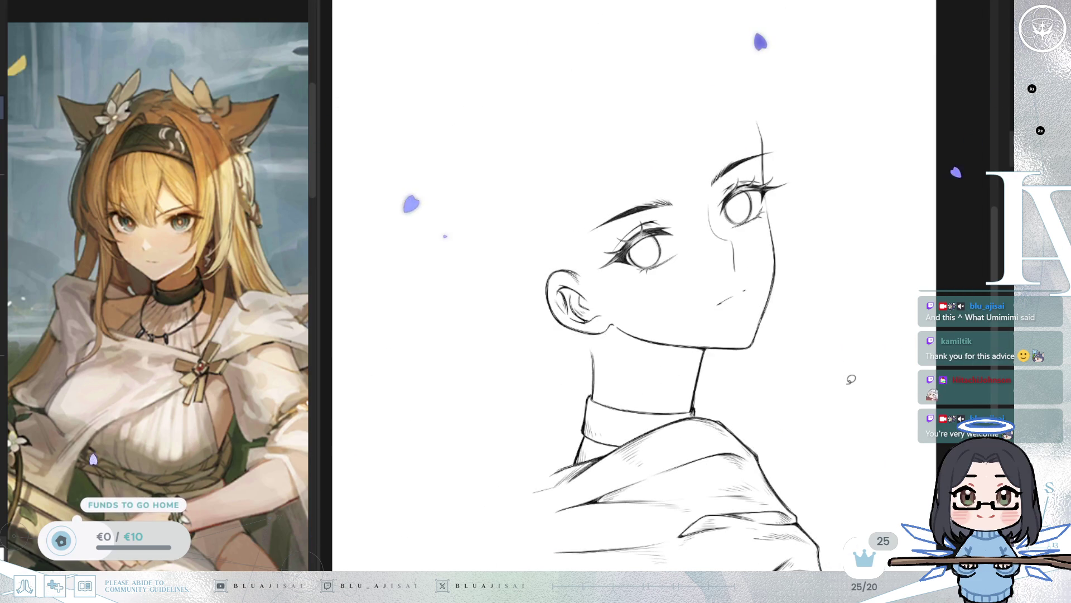
{"action": "key", "text": "h"}
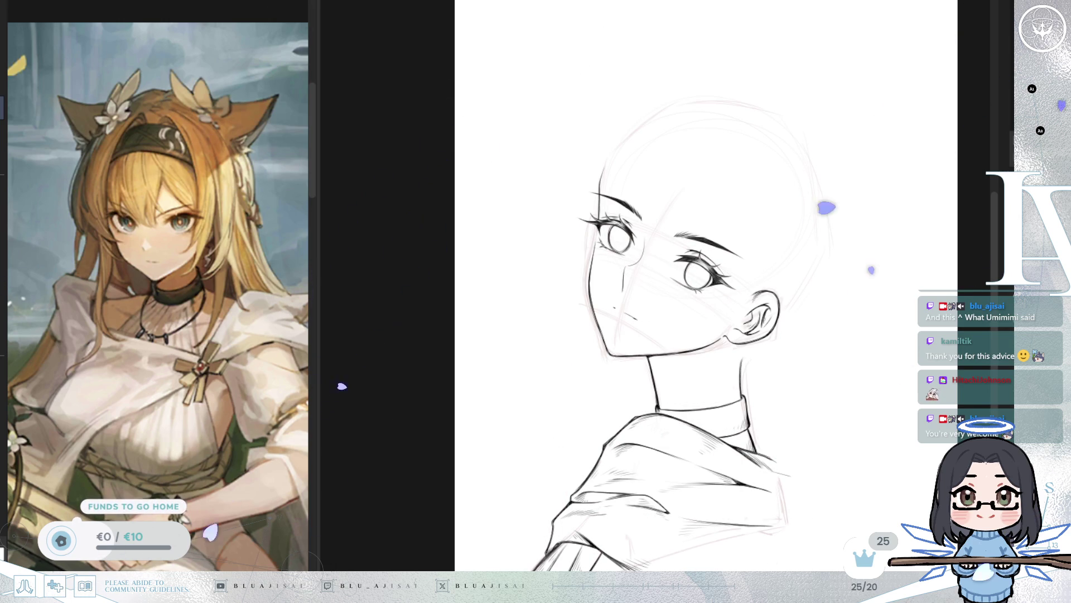
Step: Lasso the left eye, squash it vertically and widen it slightly, then commit and deselect
{"action": "key", "text": "h"}
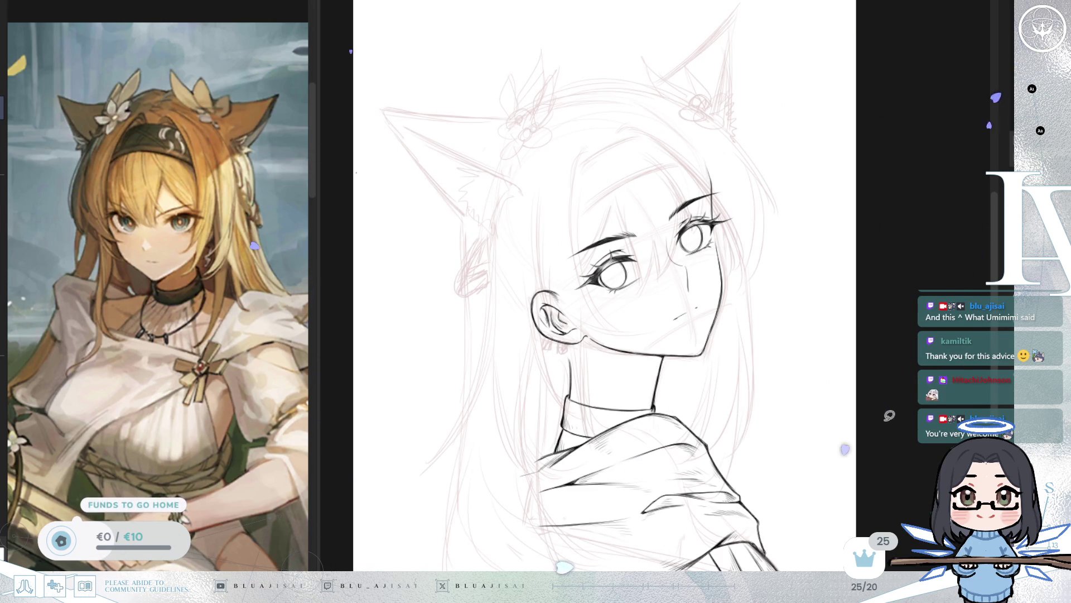
{"action": "key", "text": "h"}
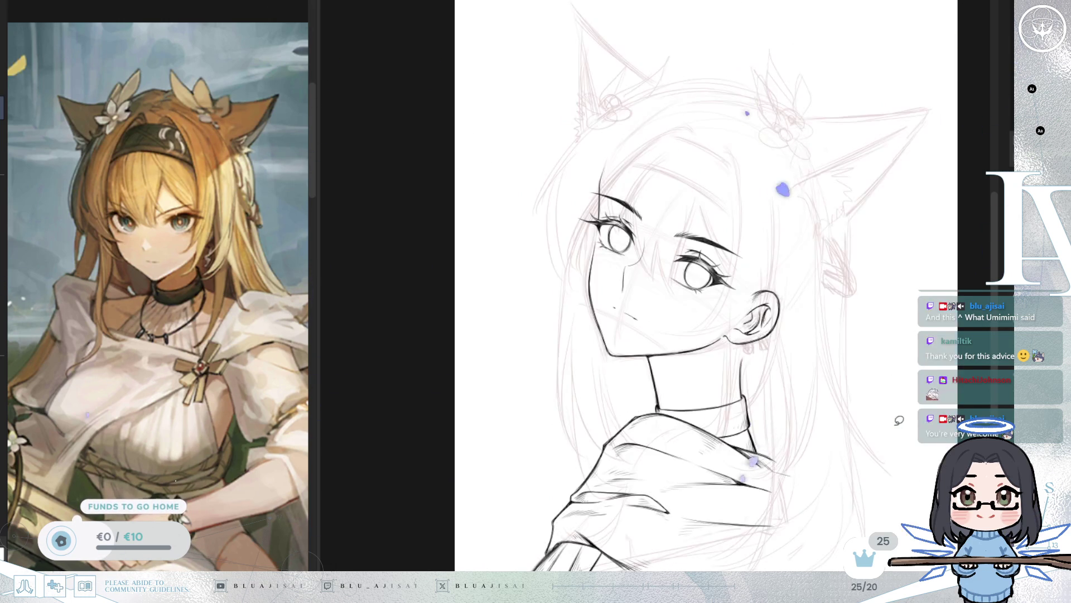
{"action": "scroll", "coordinate": [790, 216], "scroll_direction": "up", "scroll_amount": 3}
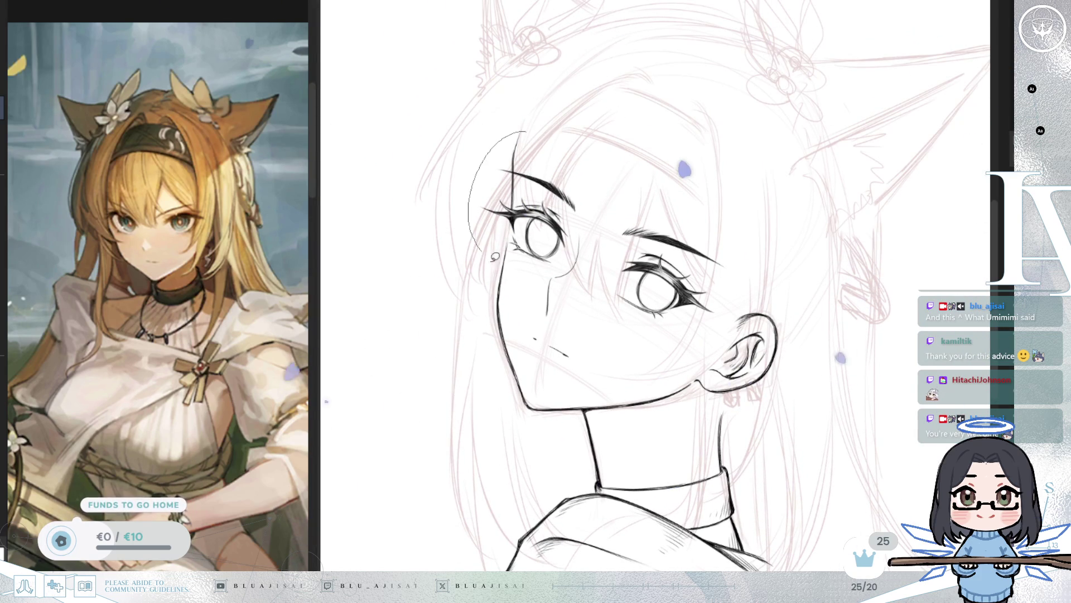
{"action": "left_click_drag", "start_coordinate": [480, 238], "coordinate": [617, 159]}
{"action": "key", "text": "ctrl+t"}
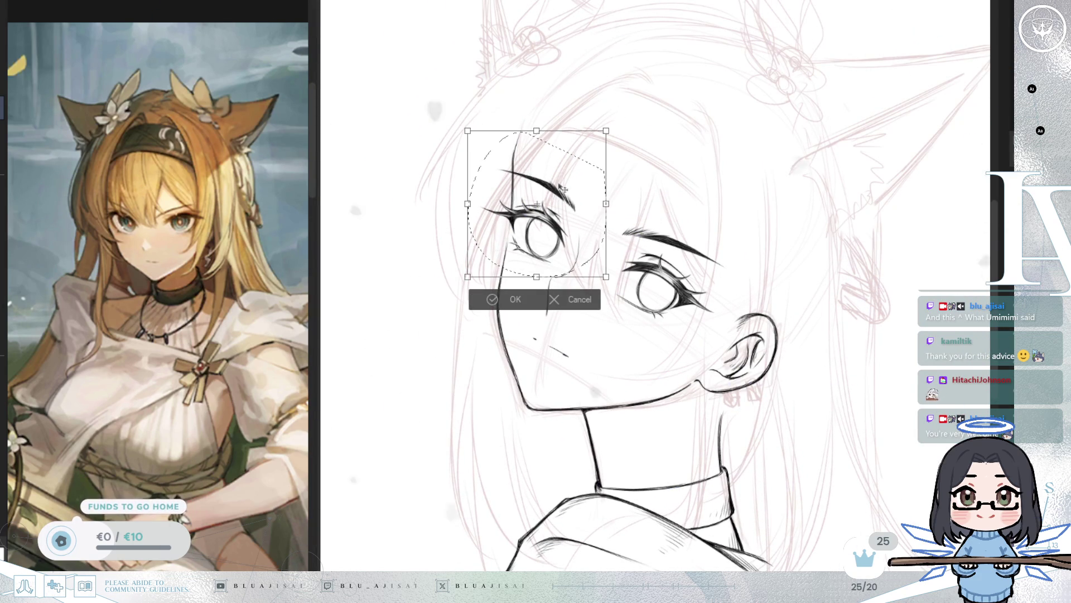
{"action": "left_click_drag", "start_coordinate": [544, 186], "coordinate": [546, 188]}
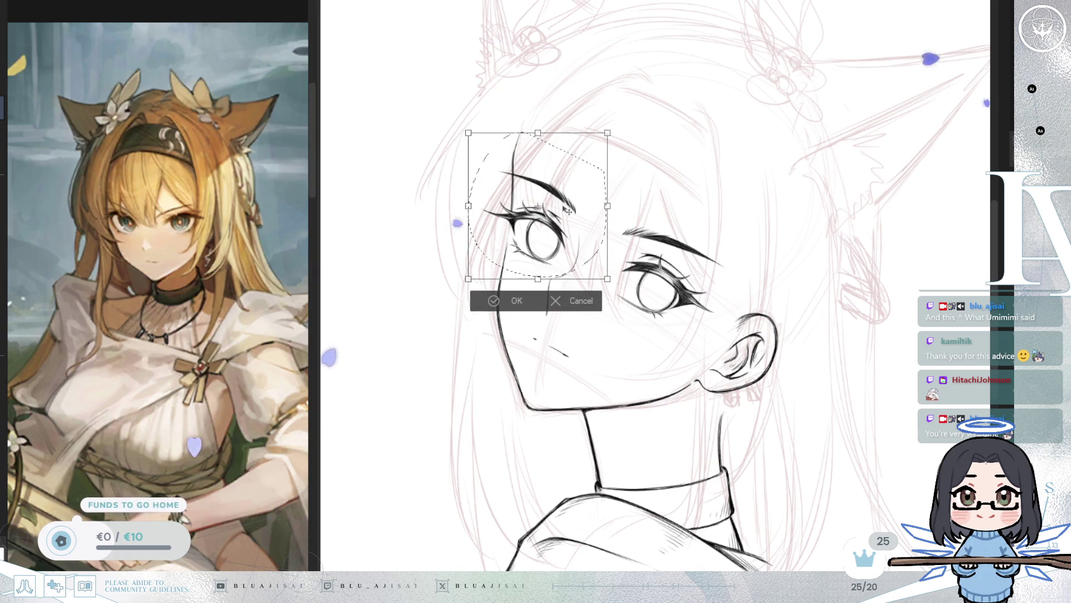
{"action": "left_click_drag", "start_coordinate": [538, 134], "coordinate": [537, 140]}
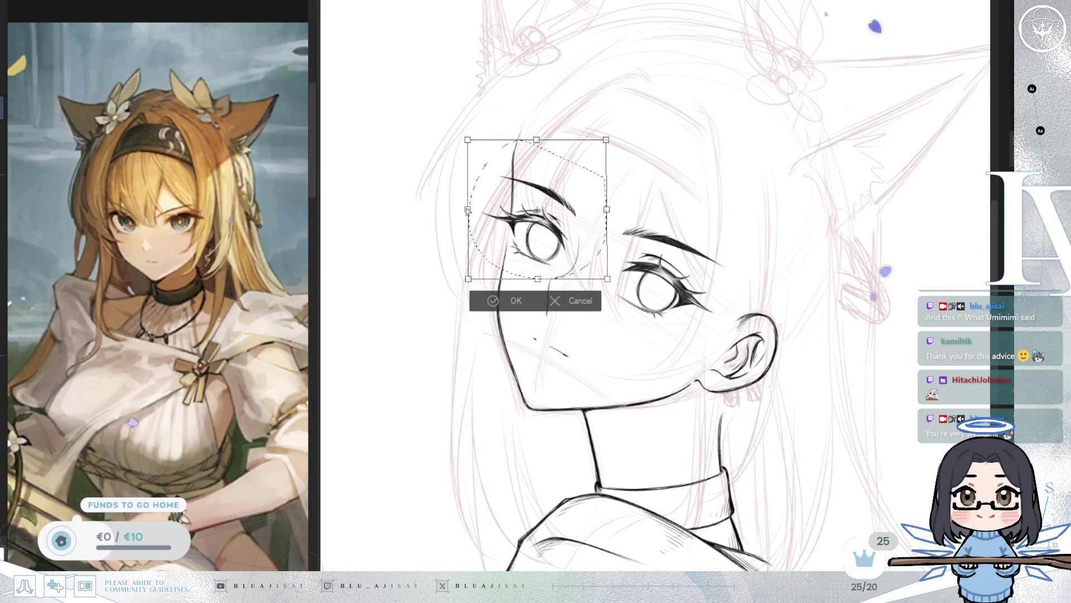
{"action": "left_click_drag", "start_coordinate": [469, 209], "coordinate": [468, 211]}
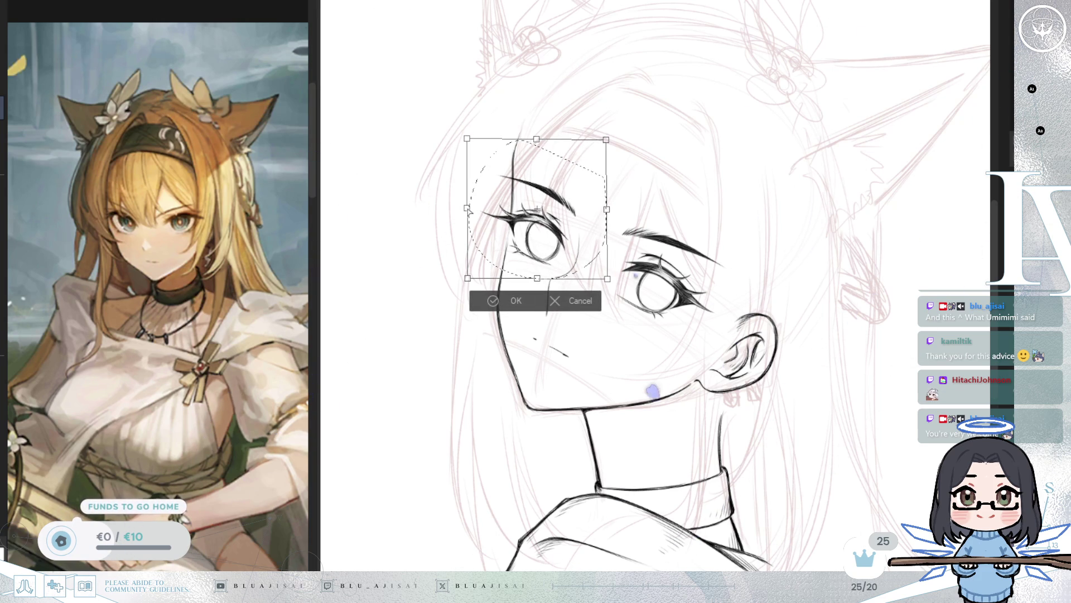
{"action": "left_click", "coordinate": [502, 301]}
{"action": "key", "text": "ctrl+d"}
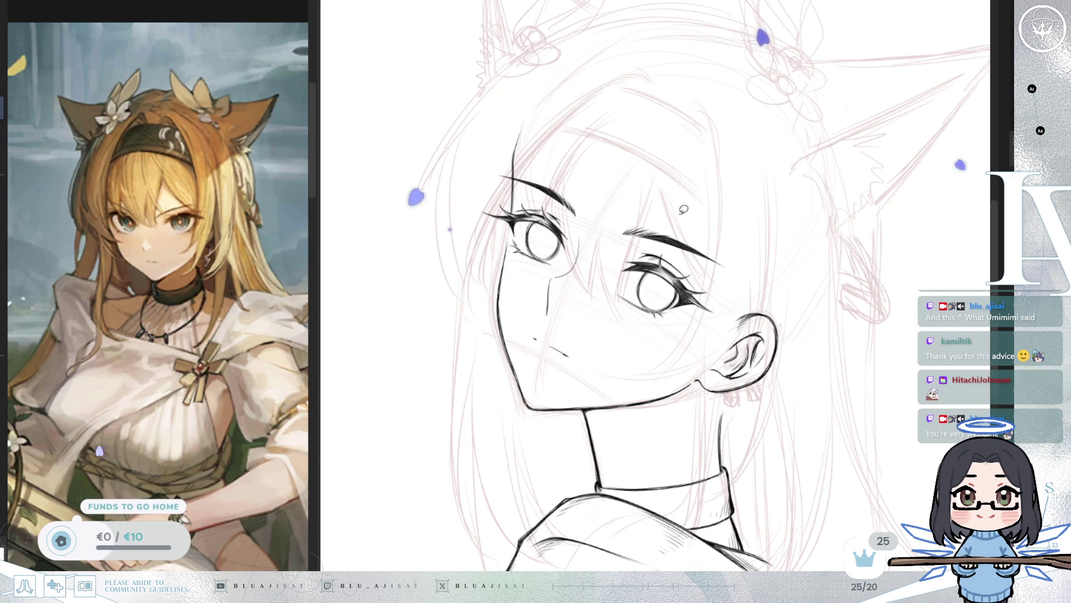
Step: Lasso the ear-side eye and brow and skew them, lowering the outer side to follow the turn
{"action": "left_click_drag", "start_coordinate": [614, 314], "coordinate": [608, 308]}
{"action": "key", "text": "ctrl+t"}
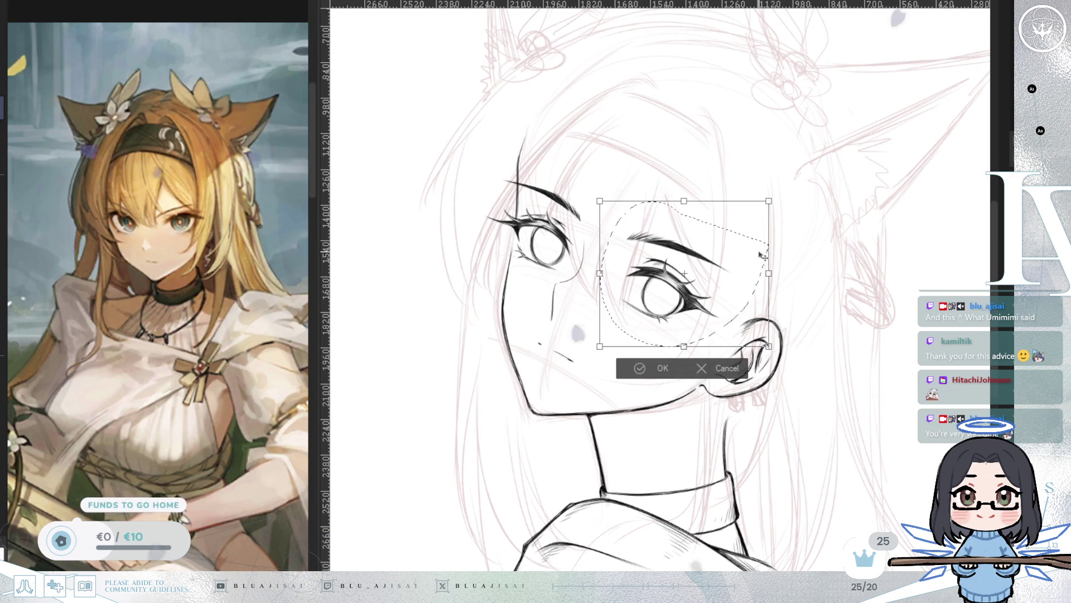
{"action": "left_click_drag", "start_coordinate": [690, 202], "coordinate": [678, 202]}
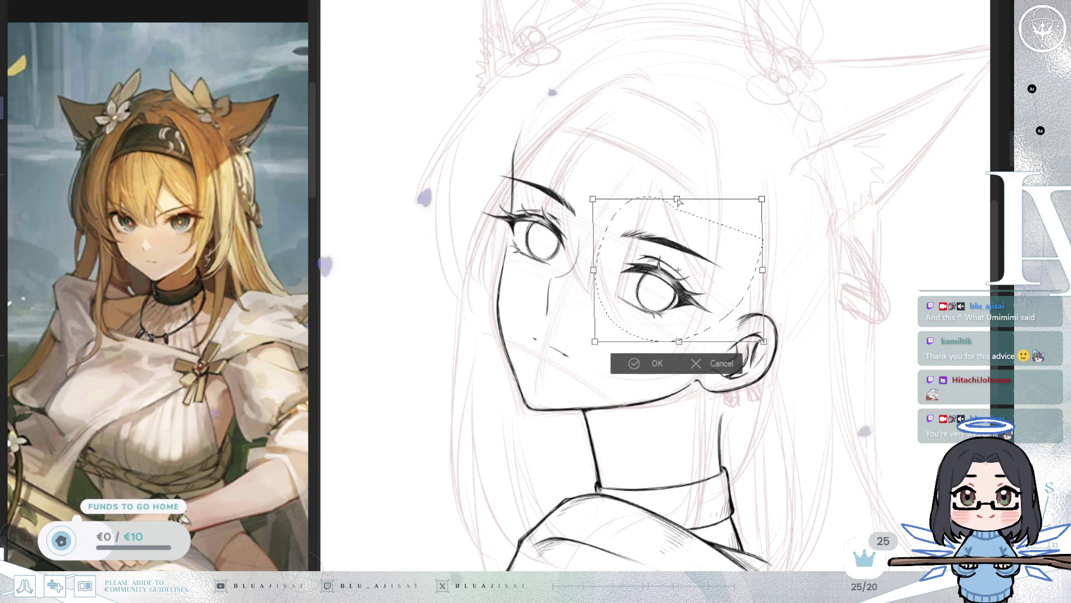
{"action": "left_click_drag", "start_coordinate": [606, 274], "coordinate": [596, 272]}
{"action": "mouse_move", "coordinate": [762, 270]}
{"action": "left_mouse_down"}
{"action": "mouse_move", "coordinate": [765, 282]}
{"action": "mouse_move", "coordinate": [765, 273]}
{"action": "left_mouse_up"}
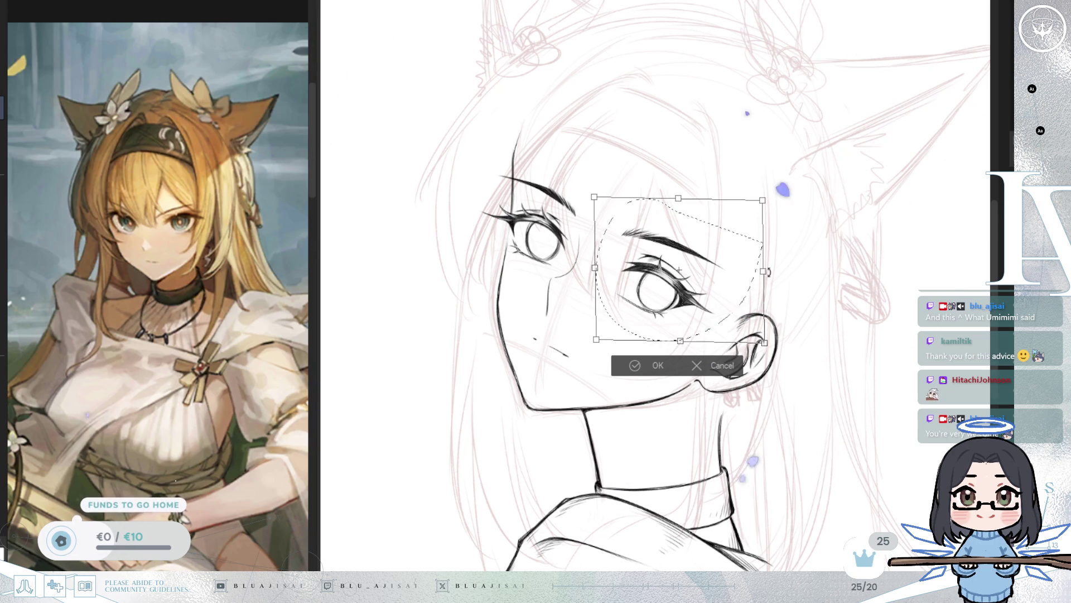
{"action": "key", "text": "h"}
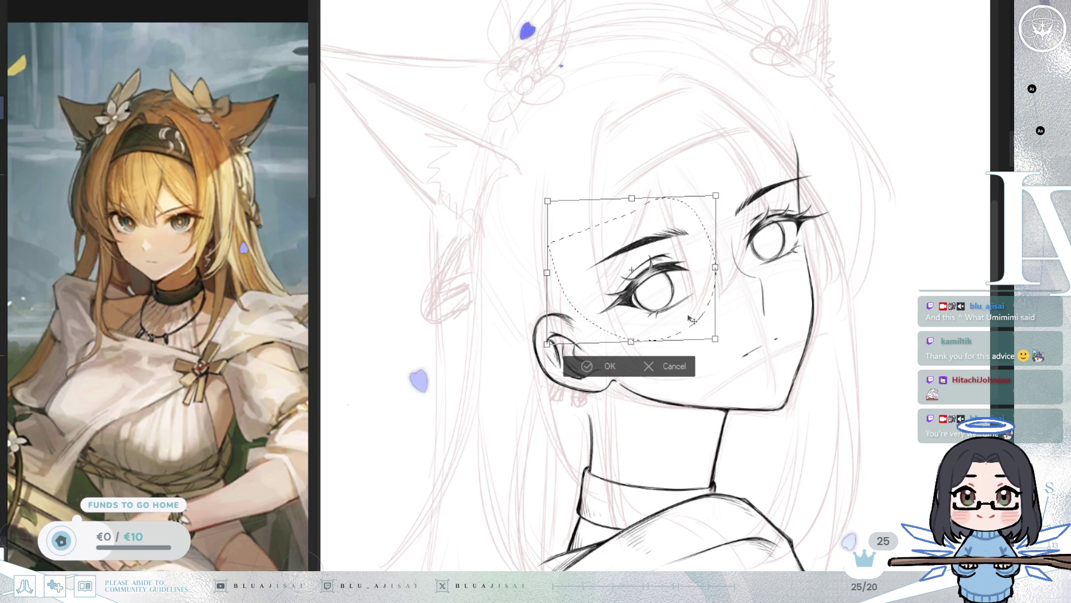
{"action": "left_click_drag", "start_coordinate": [633, 199], "coordinate": [638, 202]}
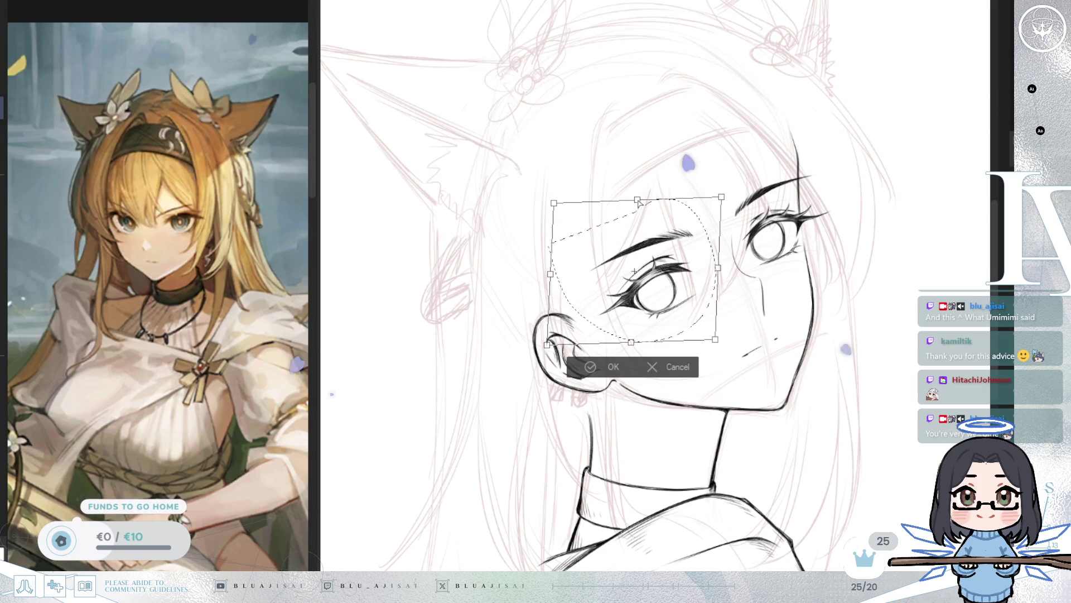
{"action": "left_click_drag", "start_coordinate": [723, 197], "coordinate": [728, 195]}
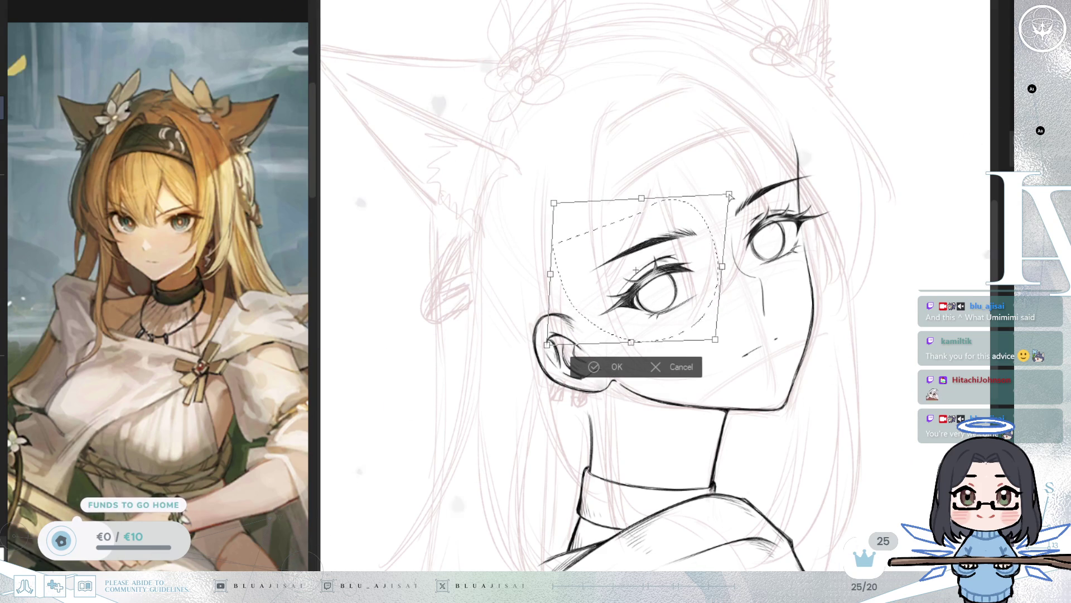
{"action": "left_click_drag", "start_coordinate": [547, 344], "coordinate": [548, 343]}
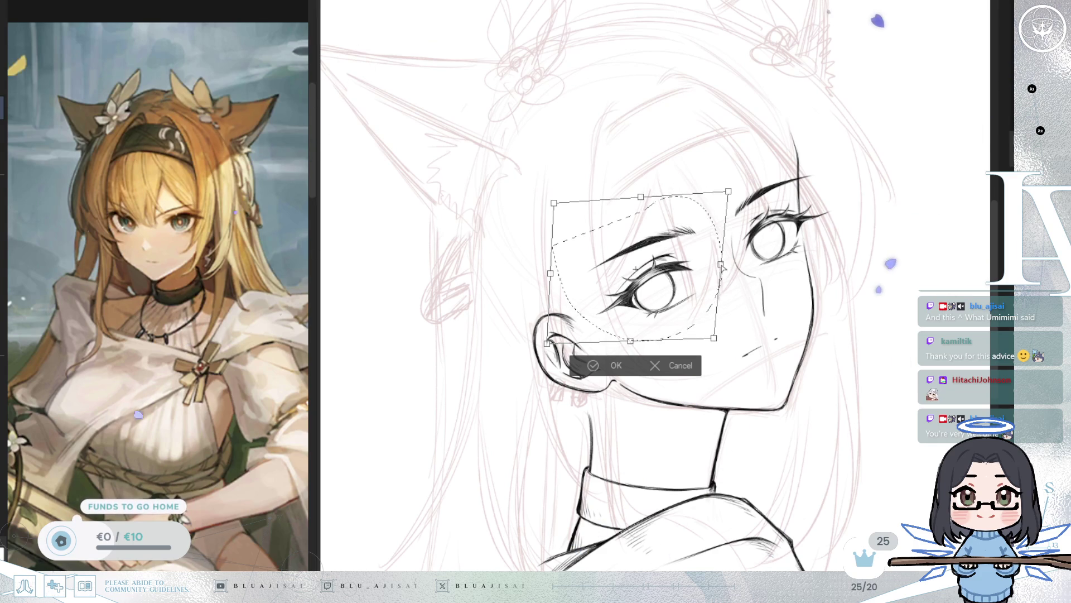
Step: Commit the eye transform and erase the old nose and mouth marks
{"action": "key", "text": "Return"}
{"action": "key", "text": "h"}
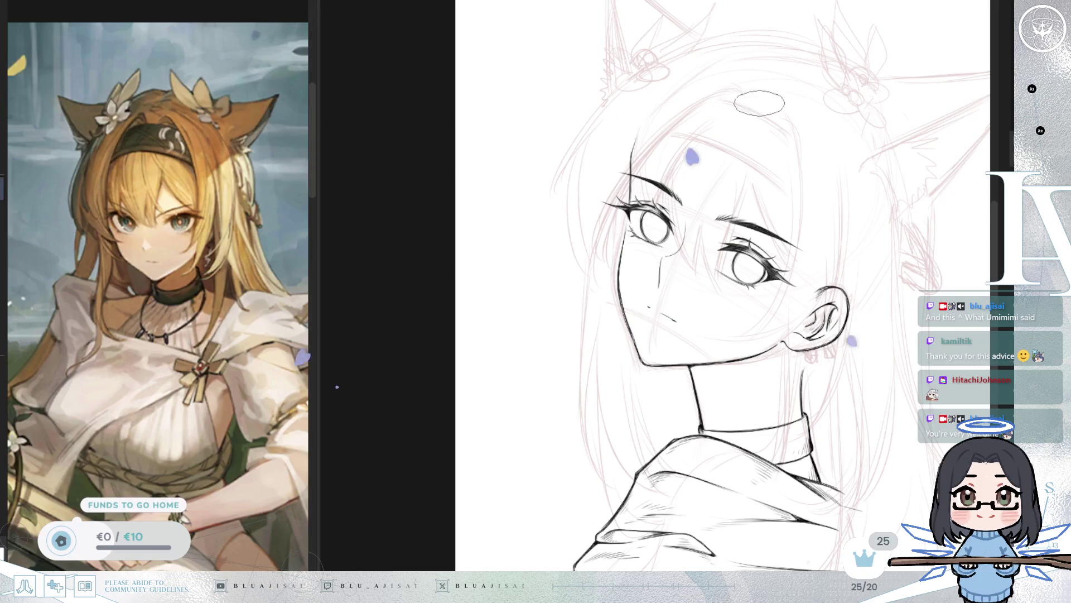
{"action": "scroll", "coordinate": [689, 236], "scroll_direction": "up", "scroll_amount": 2}
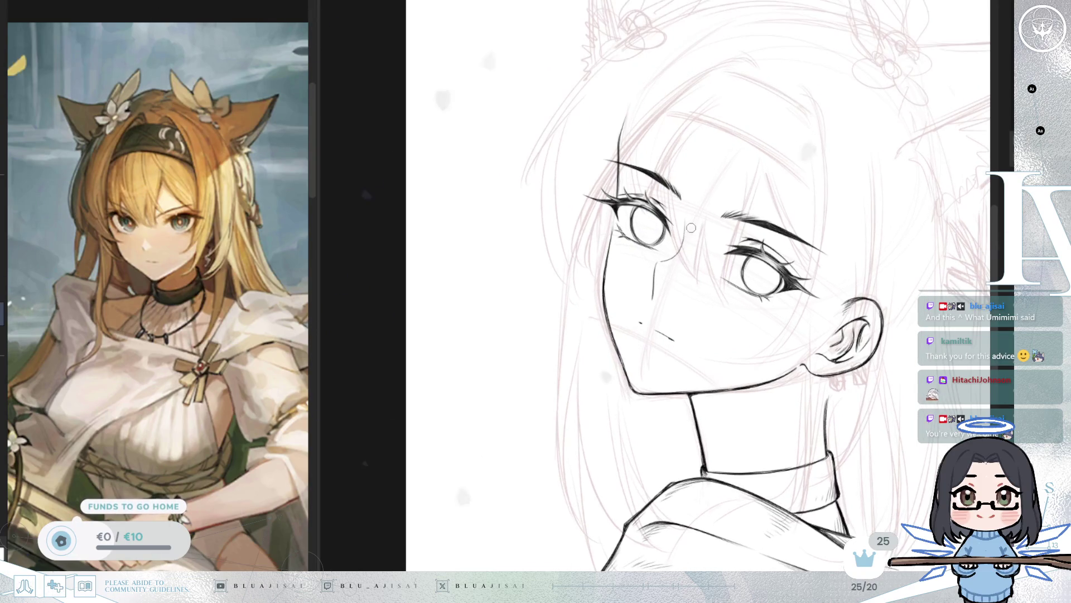
{"action": "left_click_drag", "start_coordinate": [692, 208], "coordinate": [609, 199]}
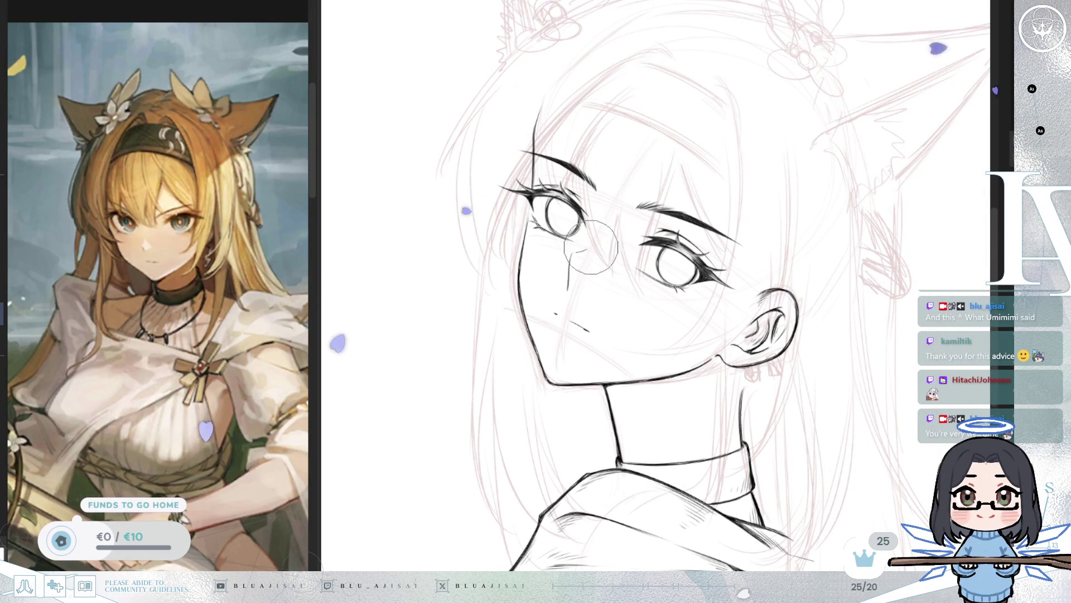
{"action": "mouse_move", "coordinate": [572, 273]}
{"action": "left_mouse_down"}
{"action": "mouse_move", "coordinate": [558, 312]}
{"action": "mouse_move", "coordinate": [594, 330]}
{"action": "left_mouse_up"}
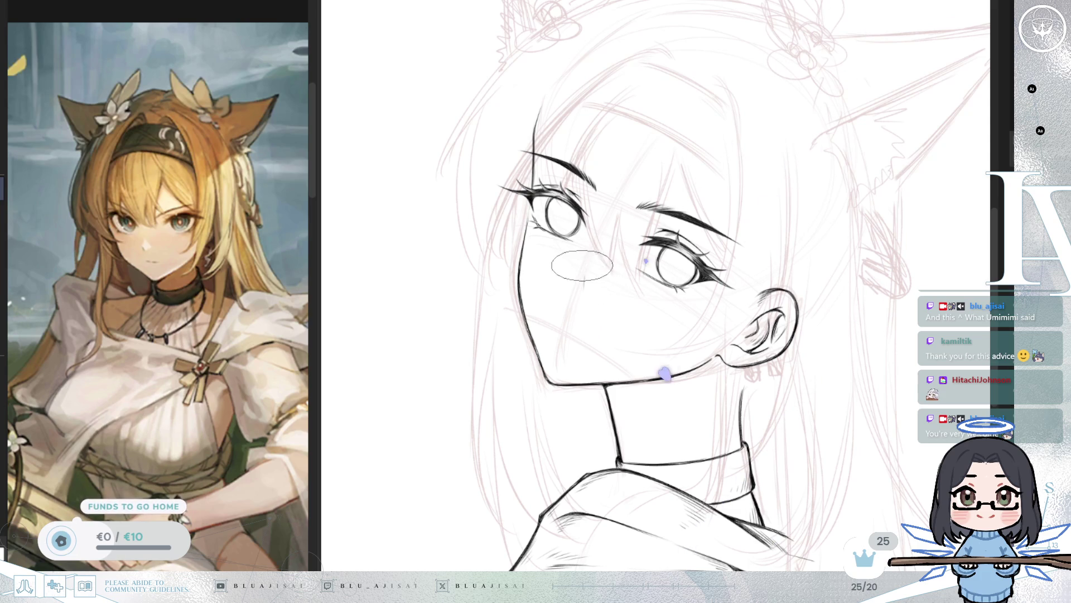
Step: Mirror and tilt the view back and forth to check the face's proportions
{"action": "key", "text": "h"}
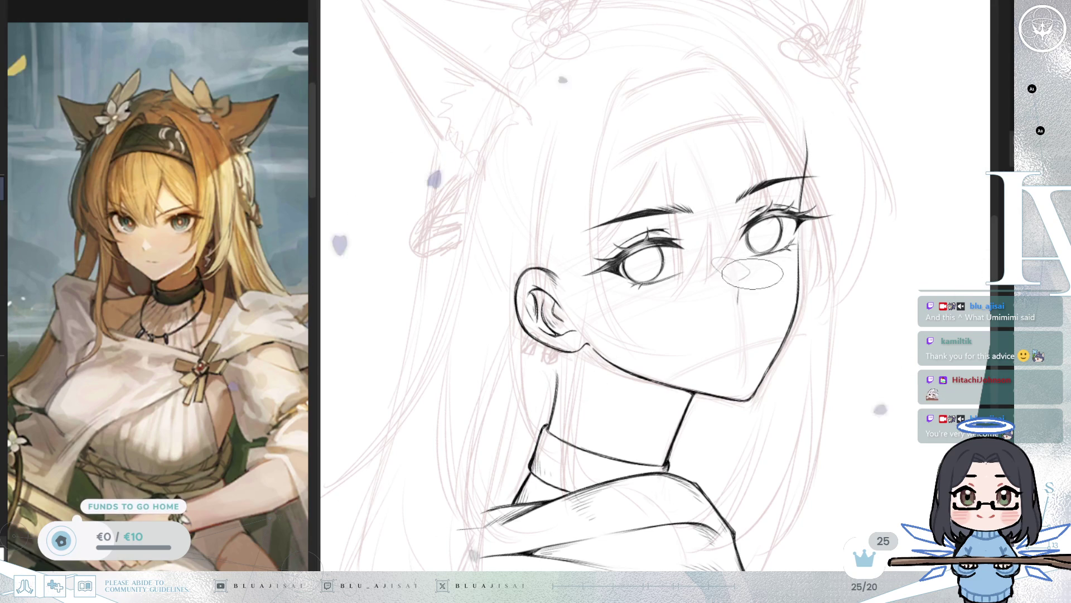
{"action": "key", "text": "h"}
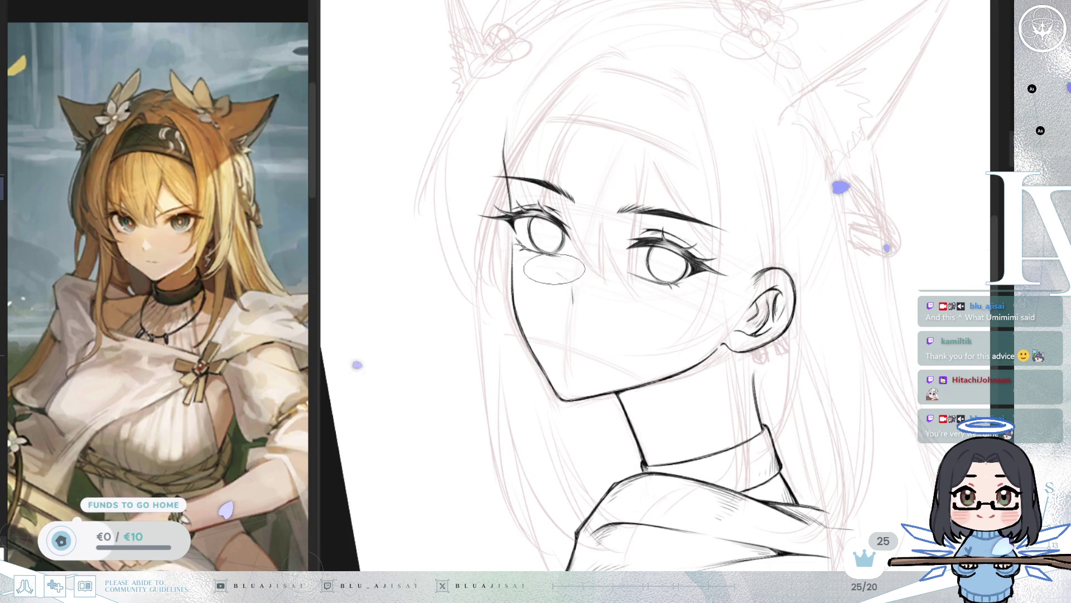
{"action": "key", "text": "h"}
{"action": "key", "text": "h"}
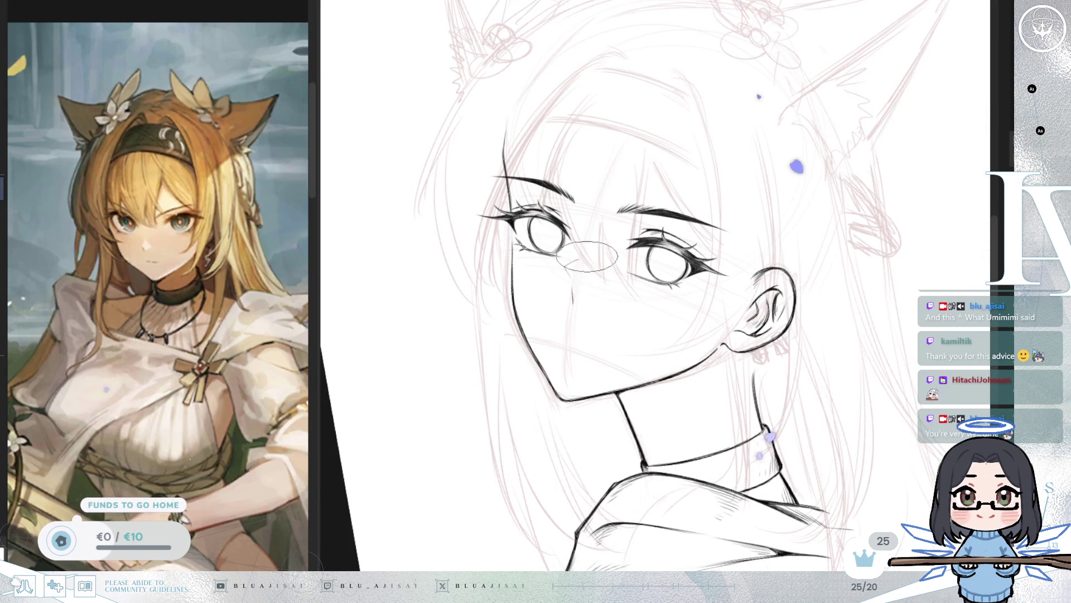
{"action": "key", "text": "h"}
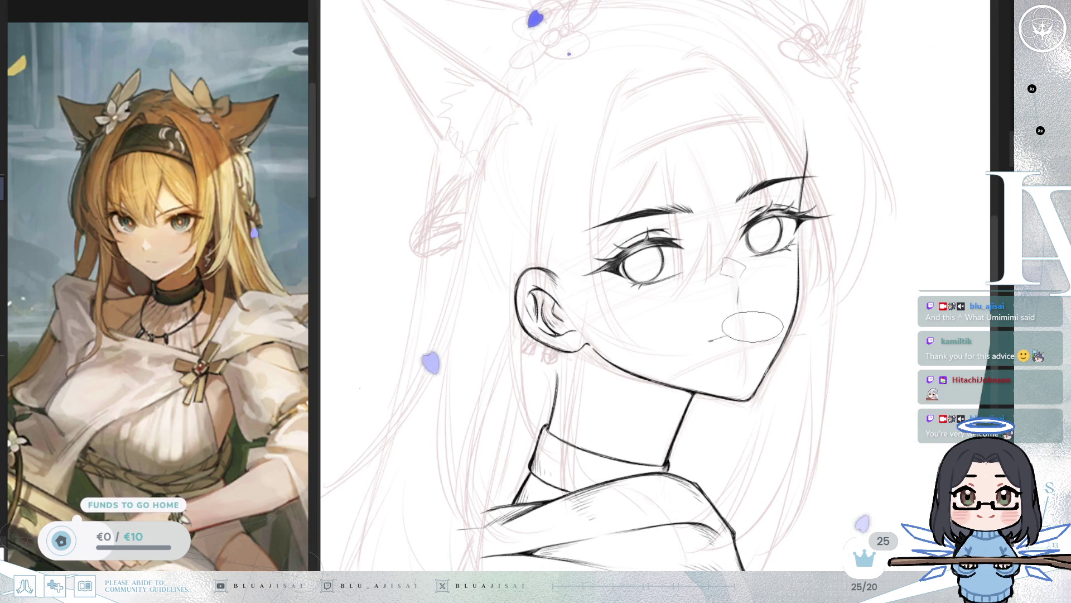
{"action": "key", "text": "h"}
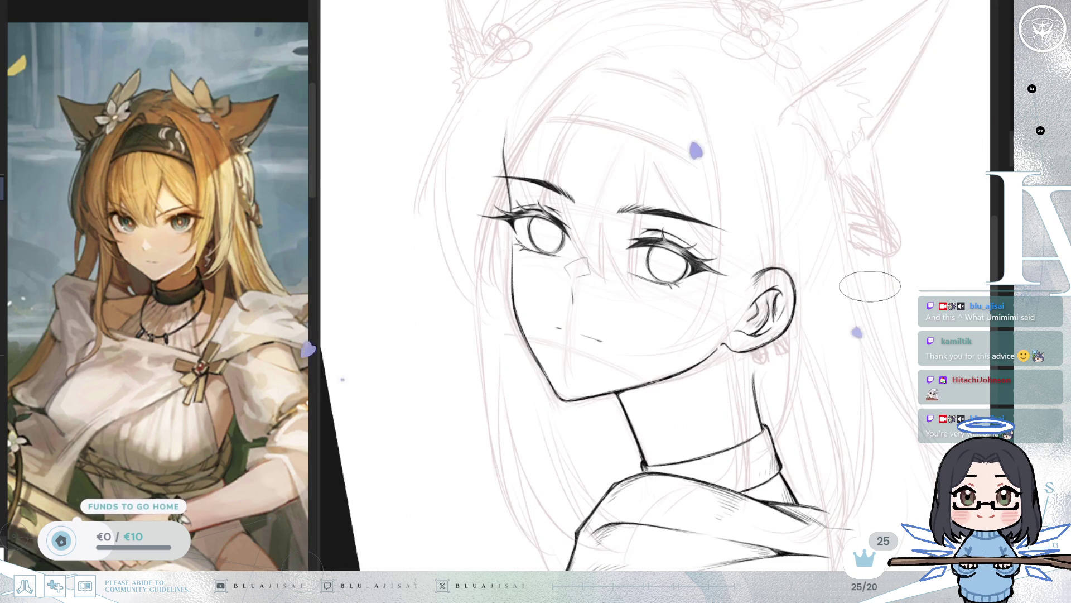
{"action": "key", "text": "Delete"}
{"action": "key", "text": "asciicircum"}
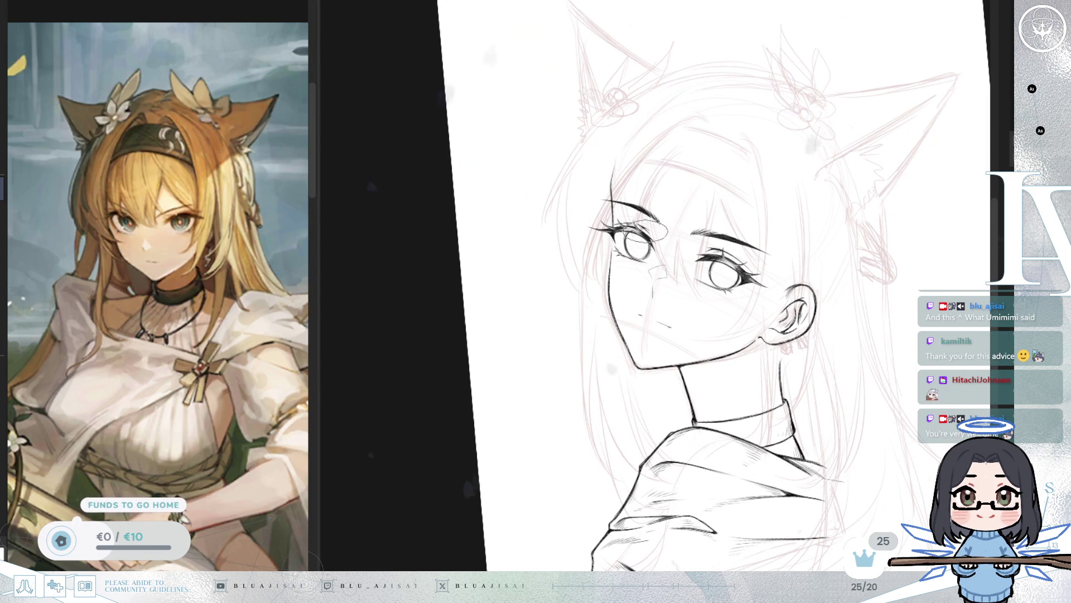
{"action": "key", "text": "Delete"}
{"action": "key", "text": "Delete"}
{"action": "key", "text": "Delete"}
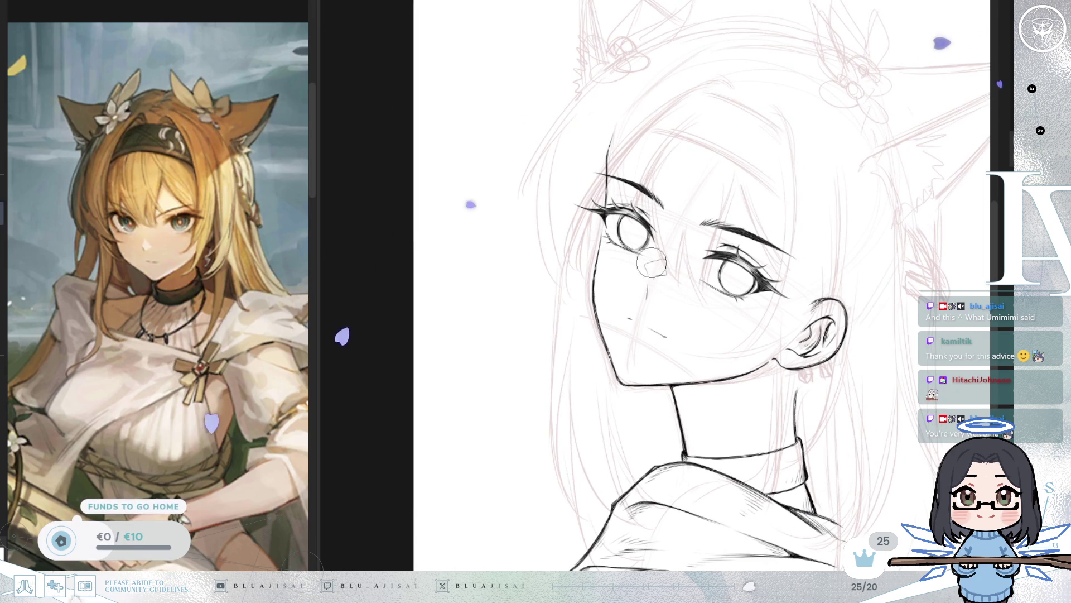
Step: Redraw a short mouth line on the face, then zoom out to review it
{"action": "scroll", "coordinate": [651, 261], "scroll_direction": "up", "scroll_amount": 2}
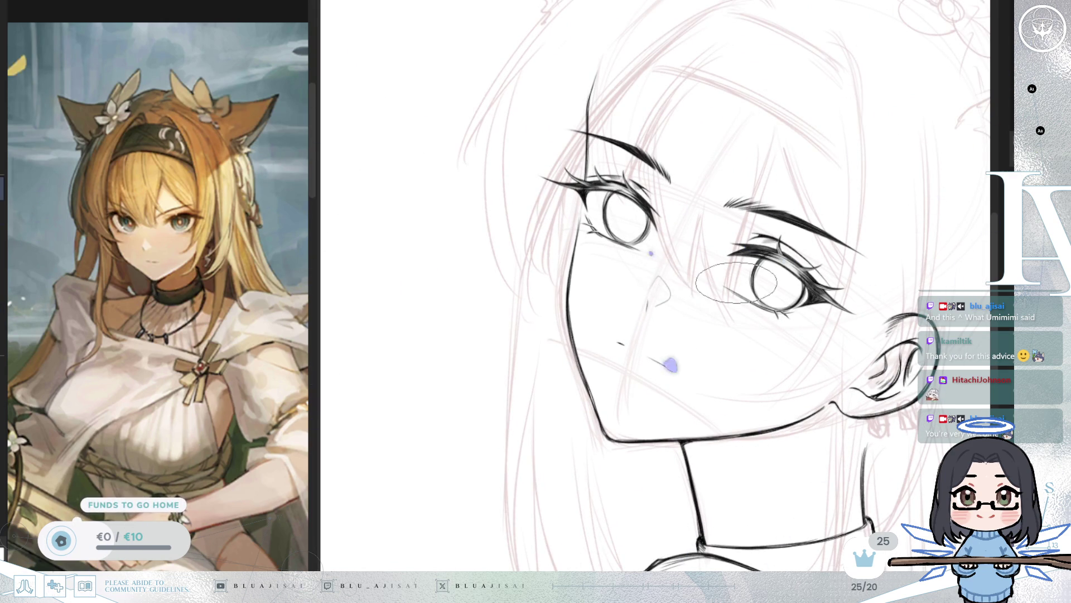
{"action": "key", "text": "h"}
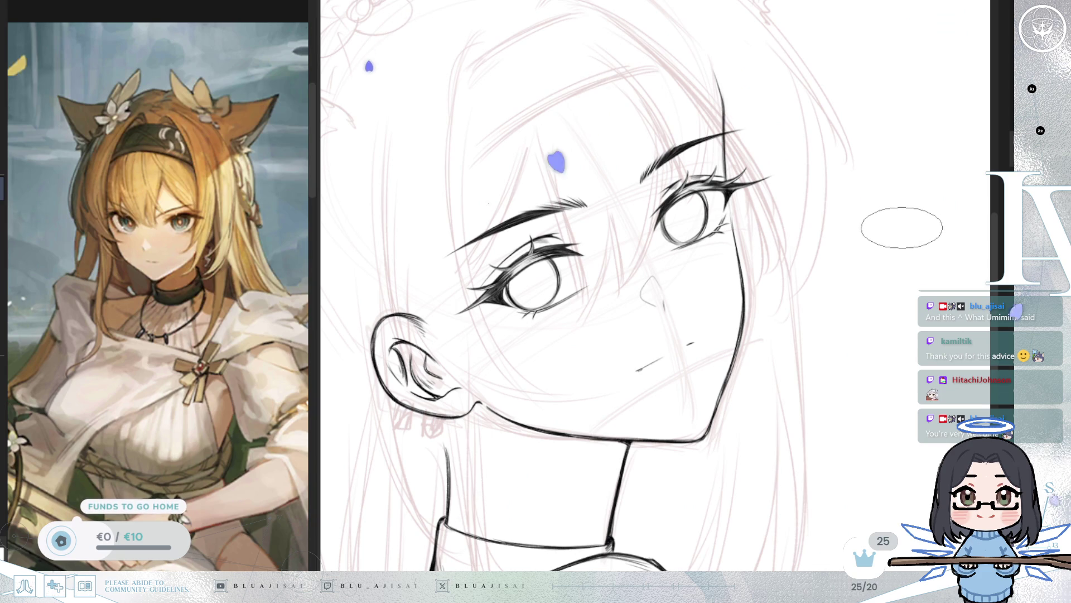
{"action": "scroll", "coordinate": [901, 227], "scroll_direction": "down", "scroll_amount": 1}
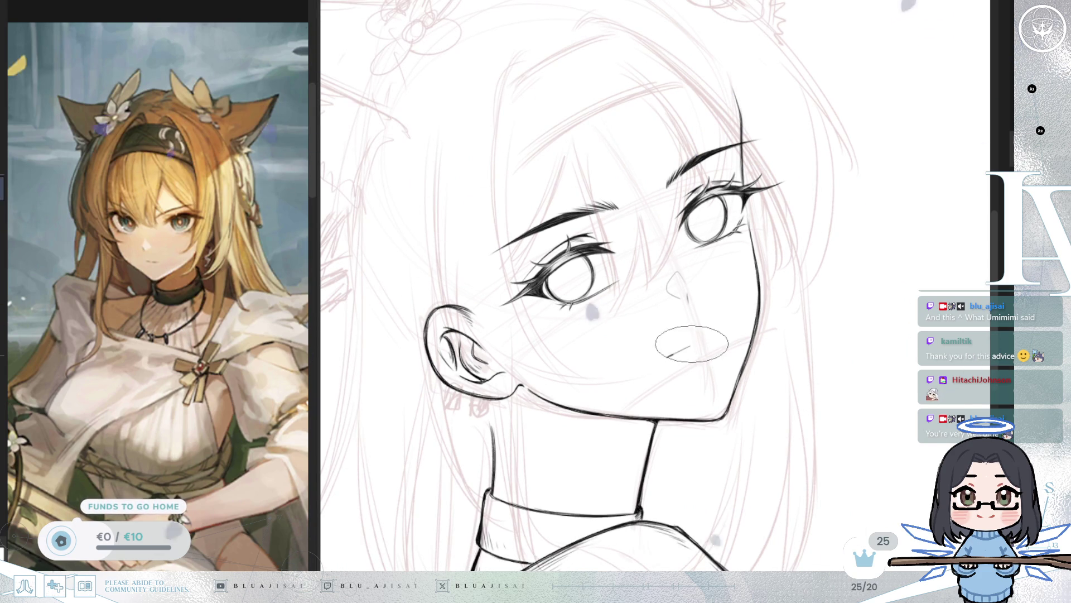
{"action": "left_click_drag", "start_coordinate": [672, 352], "coordinate": [699, 340]}
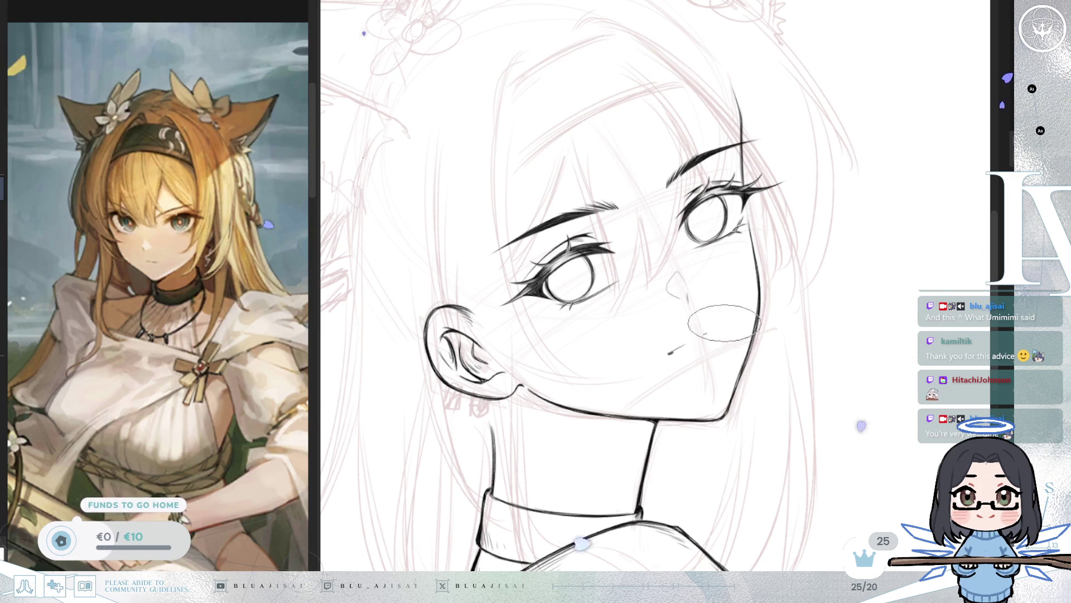
{"action": "key", "text": "m"}
{"action": "scroll", "coordinate": [854, 281], "scroll_direction": "down", "scroll_amount": 5}
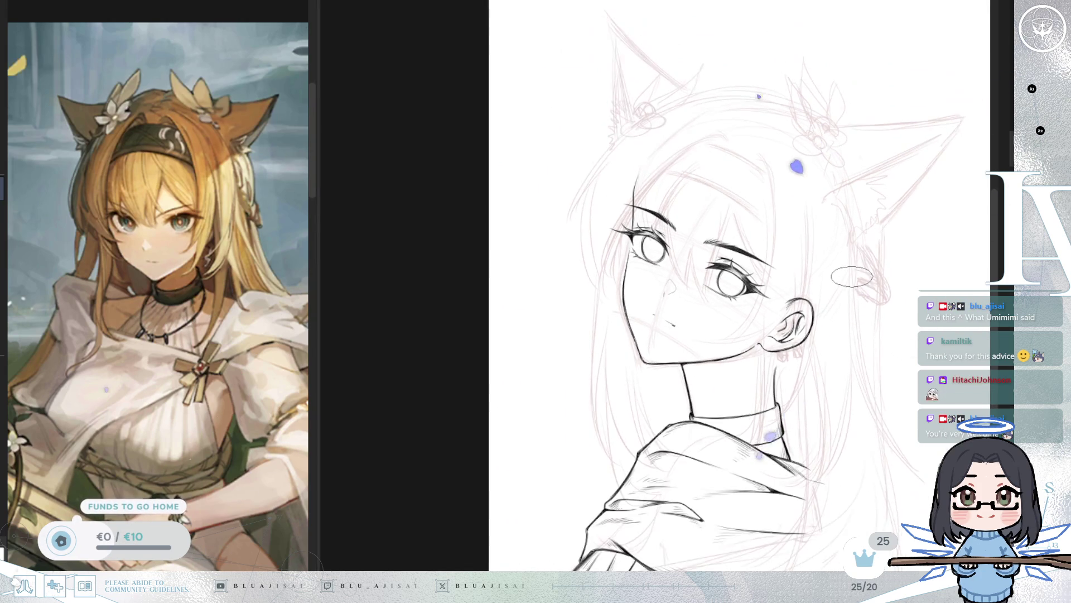
Step: Compare the drawing mirrored and unmirrored, then zoom in toward the face
{"action": "key", "text": "m"}
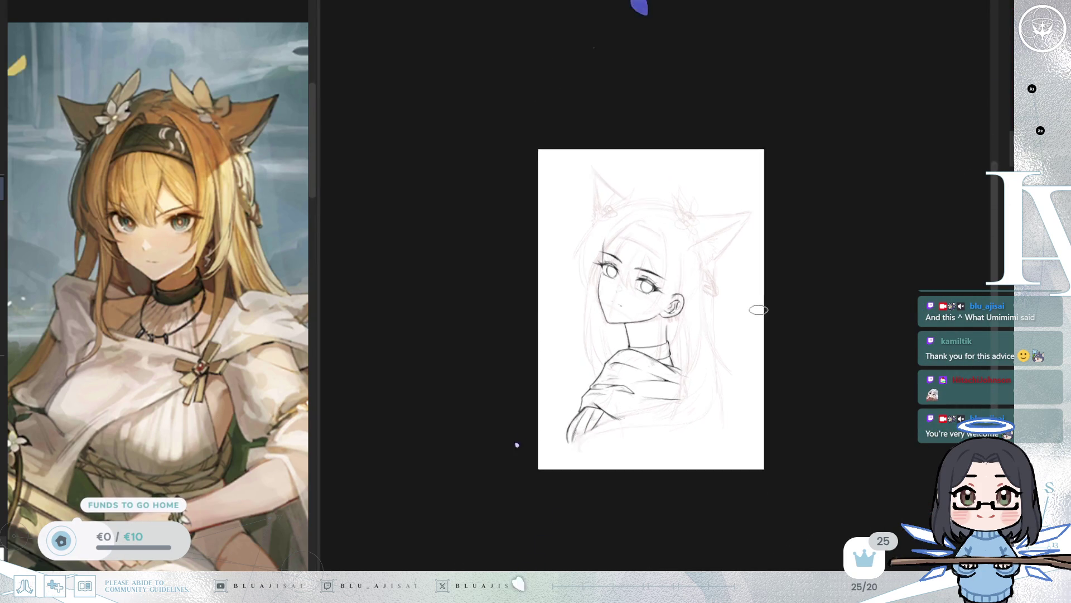
{"action": "scroll", "coordinate": [758, 310], "scroll_direction": "up", "scroll_amount": 3}
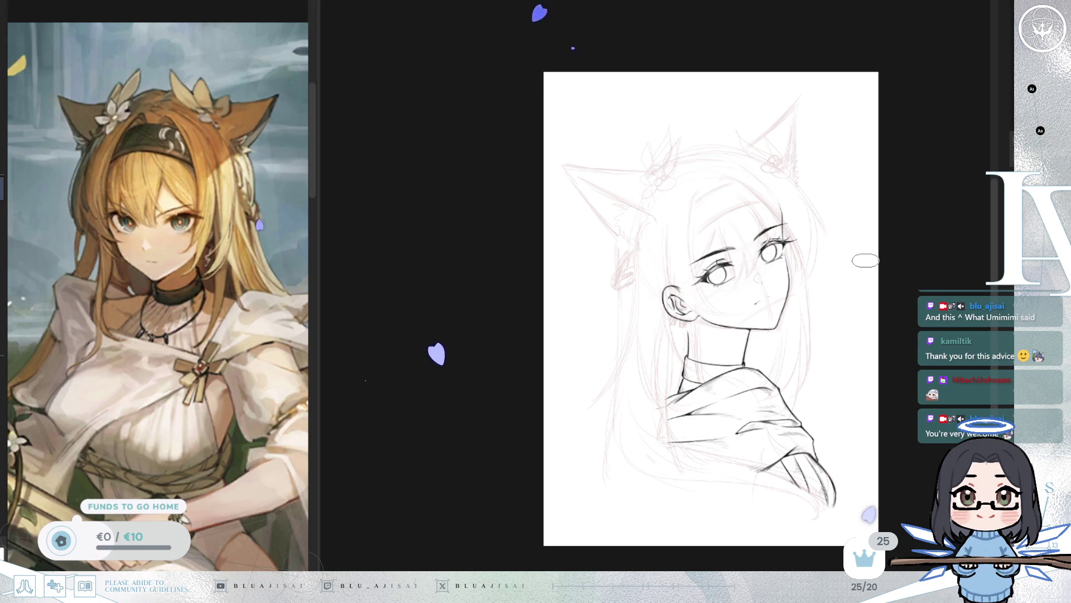
{"action": "key", "text": "m"}
{"action": "scroll", "coordinate": [865, 261], "scroll_direction": "up", "scroll_amount": 3}
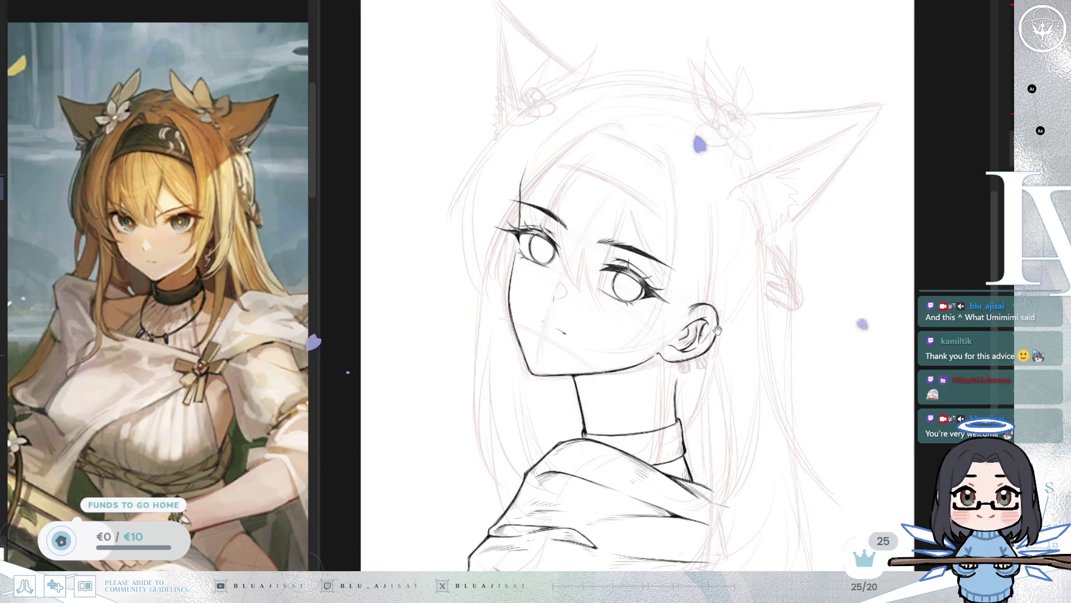
{"action": "scroll", "coordinate": [600, 316], "scroll_direction": "up", "scroll_amount": 2}
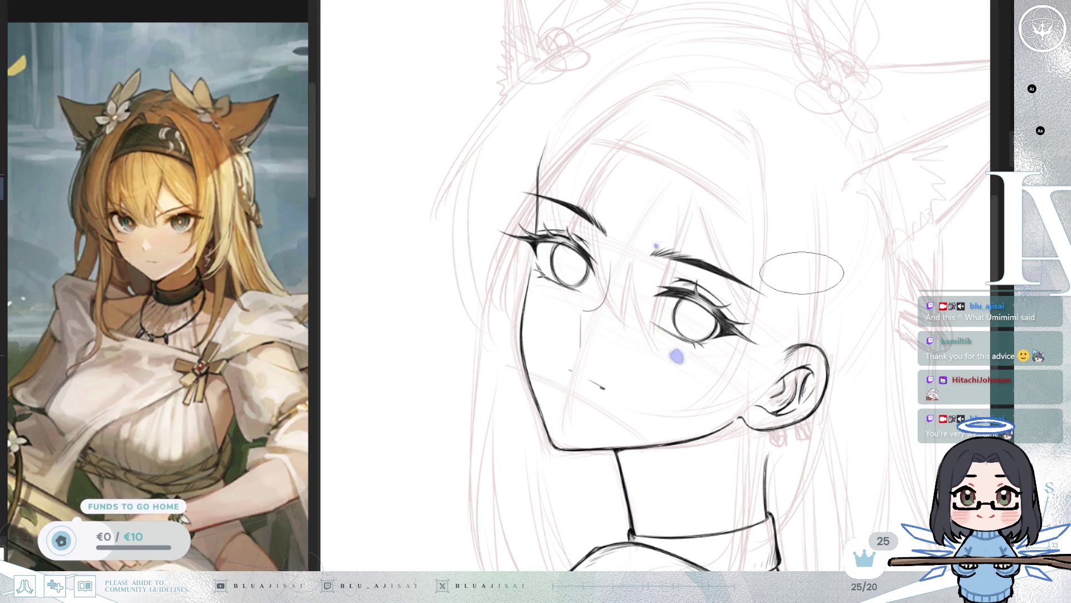
Step: Add short dark mouth strokes, check them flipped, and lasso the mouth area
{"action": "key", "text": "h"}
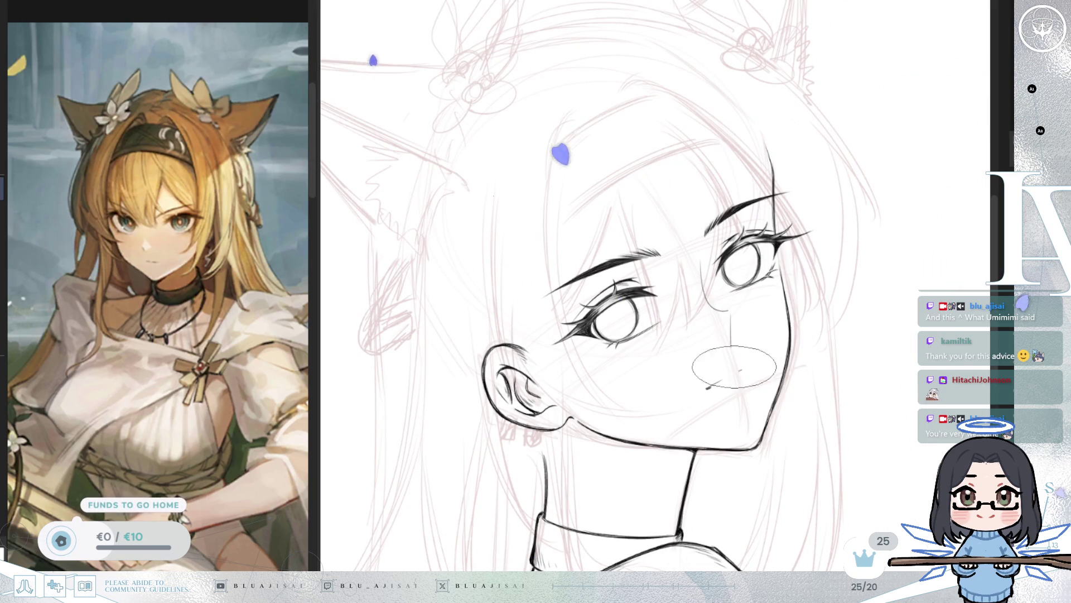
{"action": "left_click_drag", "start_coordinate": [711, 389], "coordinate": [747, 372]}
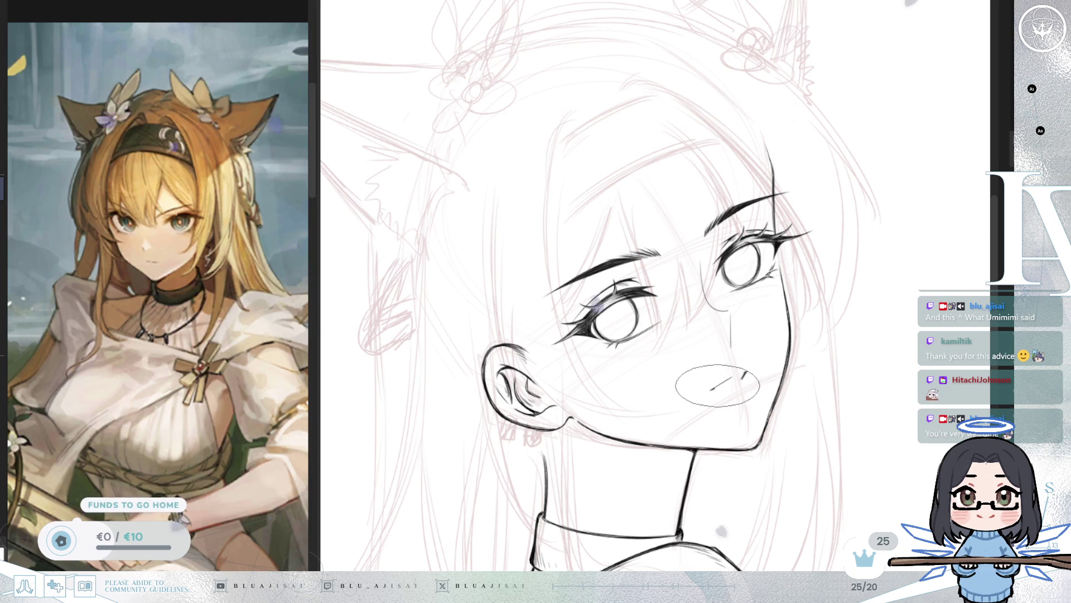
{"action": "key", "text": "m"}
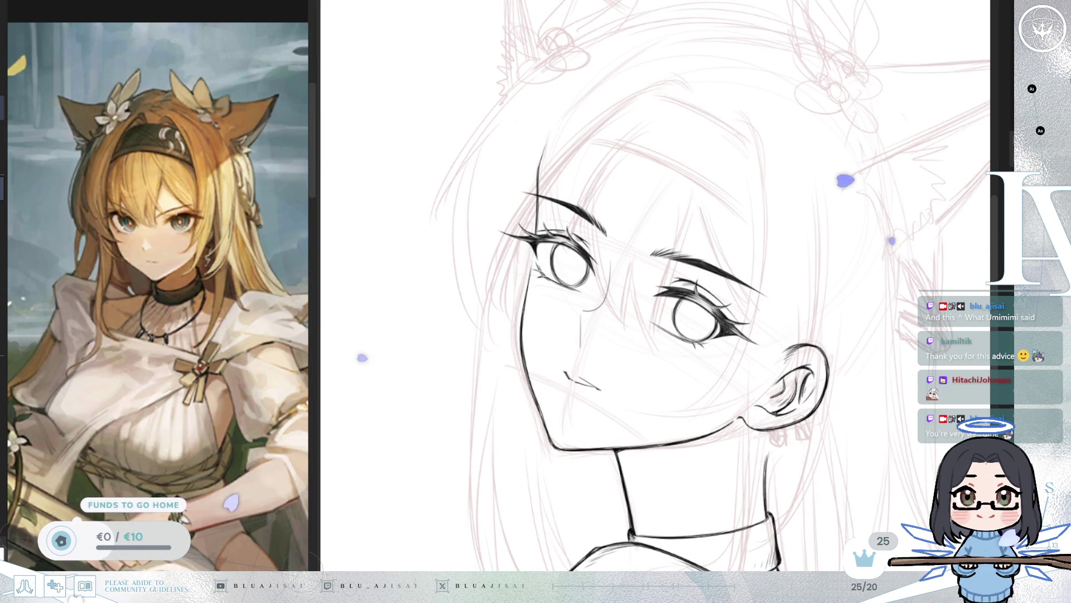
{"action": "left_click_drag", "start_coordinate": [593, 358], "coordinate": [596, 359]}
Step: Skew the mouth by shifting its lower edge, commit it, and deselect
{"action": "key", "text": "ctrl+t"}
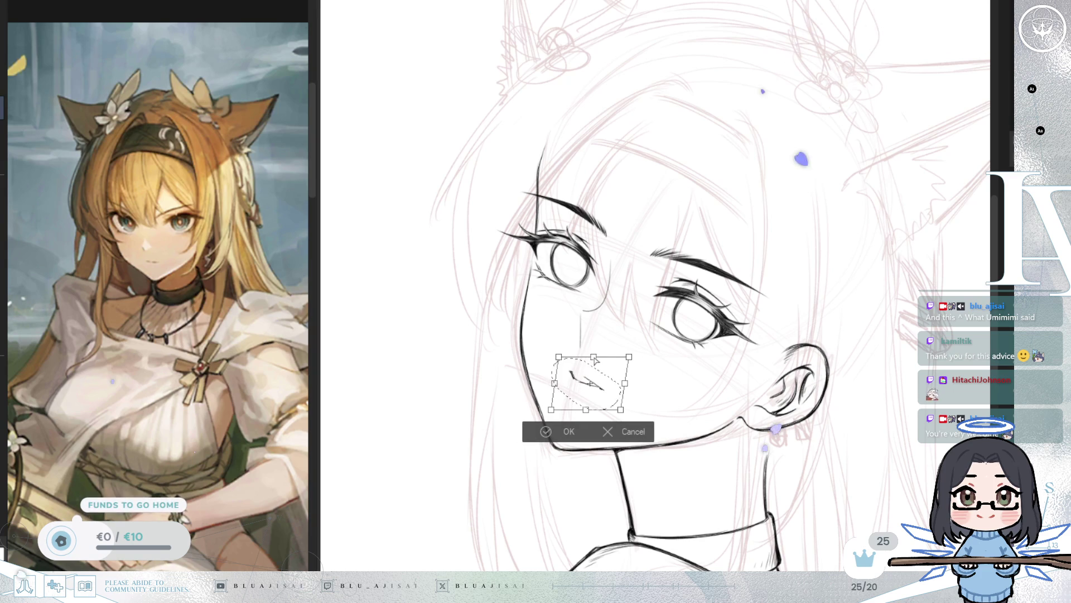
{"action": "left_click_drag", "start_coordinate": [586, 411], "coordinate": [616, 400]}
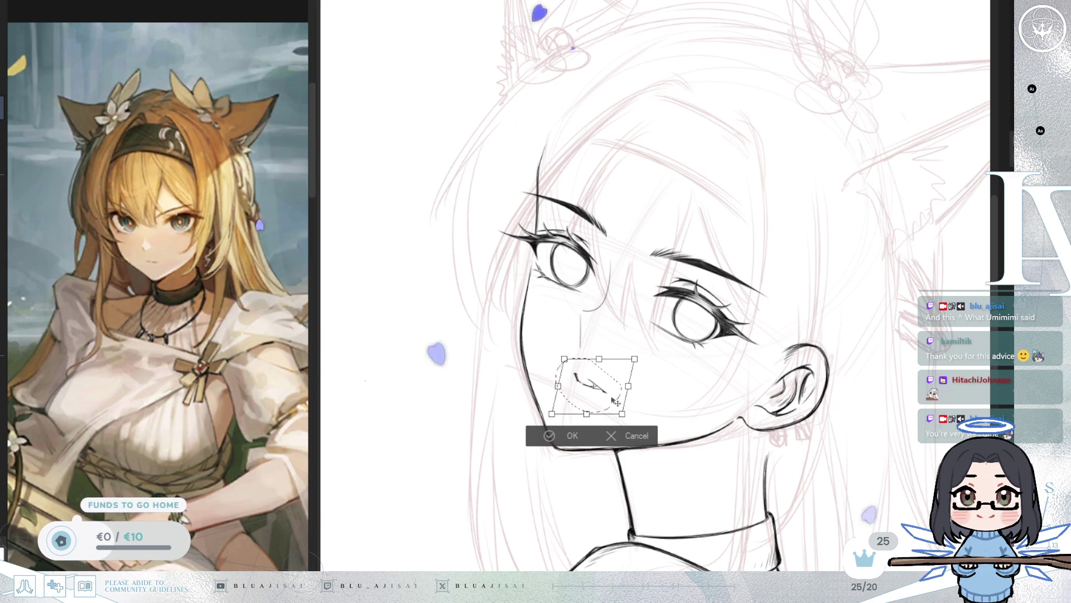
{"action": "left_click", "coordinate": [571, 436]}
{"action": "left_click", "coordinate": [472, 435]}
Step: Check the whole page mirrored, then draw a hair strand curving down beside the face
{"action": "key", "text": "h"}
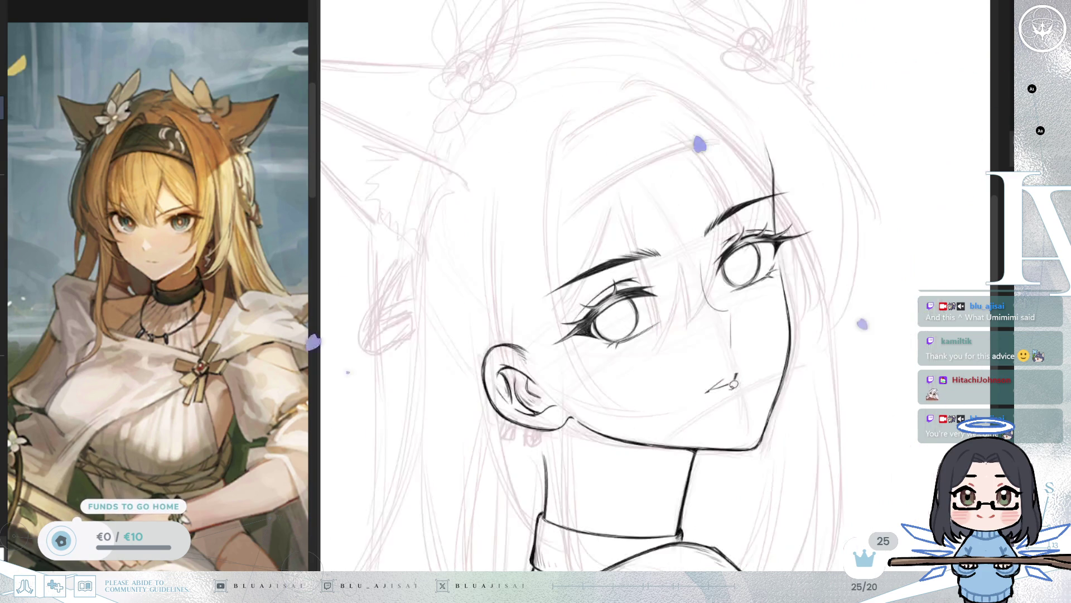
{"action": "key", "text": "ctrl+0"}
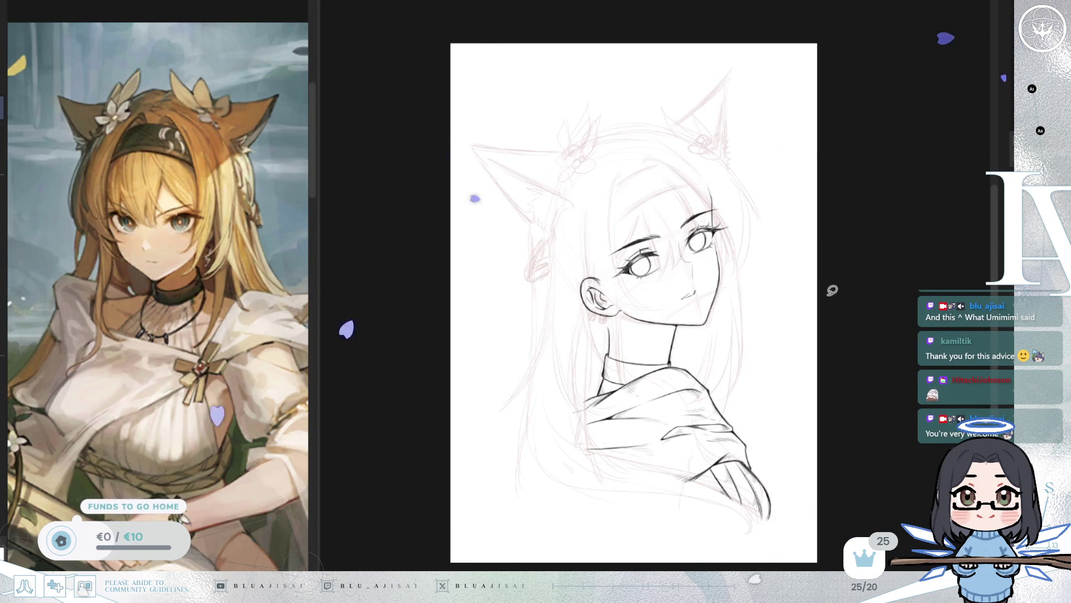
{"action": "key", "text": "h"}
{"action": "key", "text": "h"}
{"action": "key", "text": "h"}
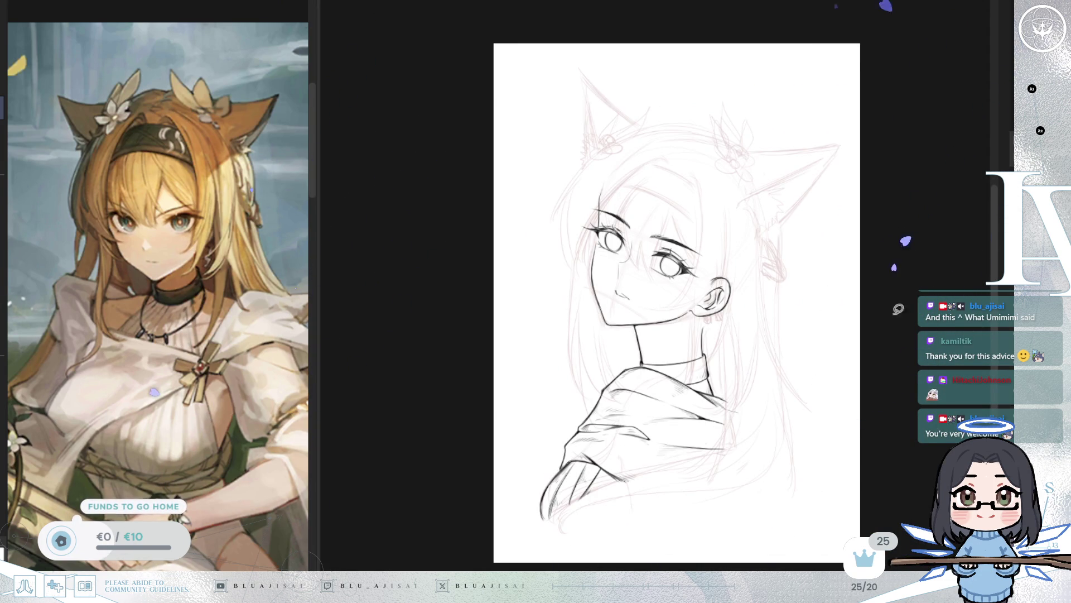
{"action": "scroll", "coordinate": [768, 306], "scroll_direction": "up", "scroll_amount": 5}
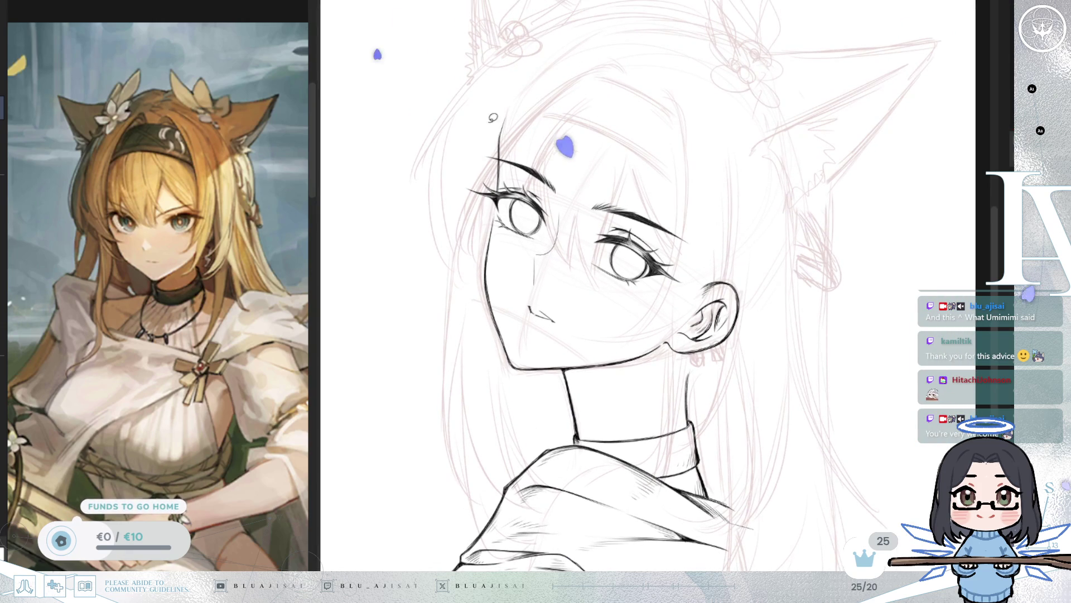
{"action": "left_click_drag", "start_coordinate": [518, 87], "coordinate": [466, 224]}
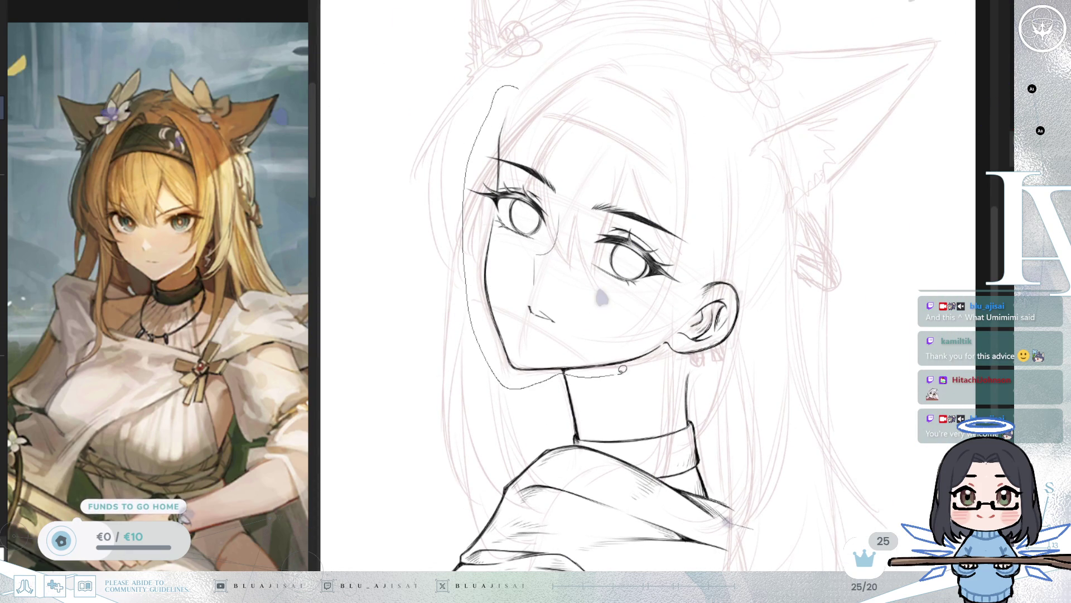
Step: Lasso the face lineart, then stretch, rotate it slightly counter-clockwise and nudge it into place
{"action": "left_click_drag", "start_coordinate": [718, 227], "coordinate": [724, 211]}
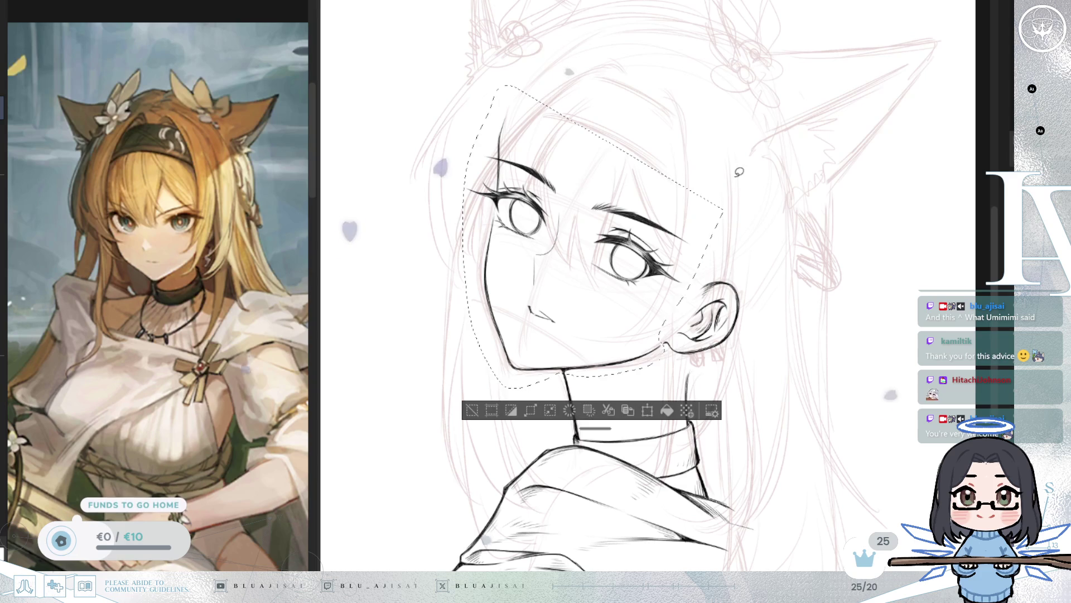
{"action": "key", "text": "ctrl+t"}
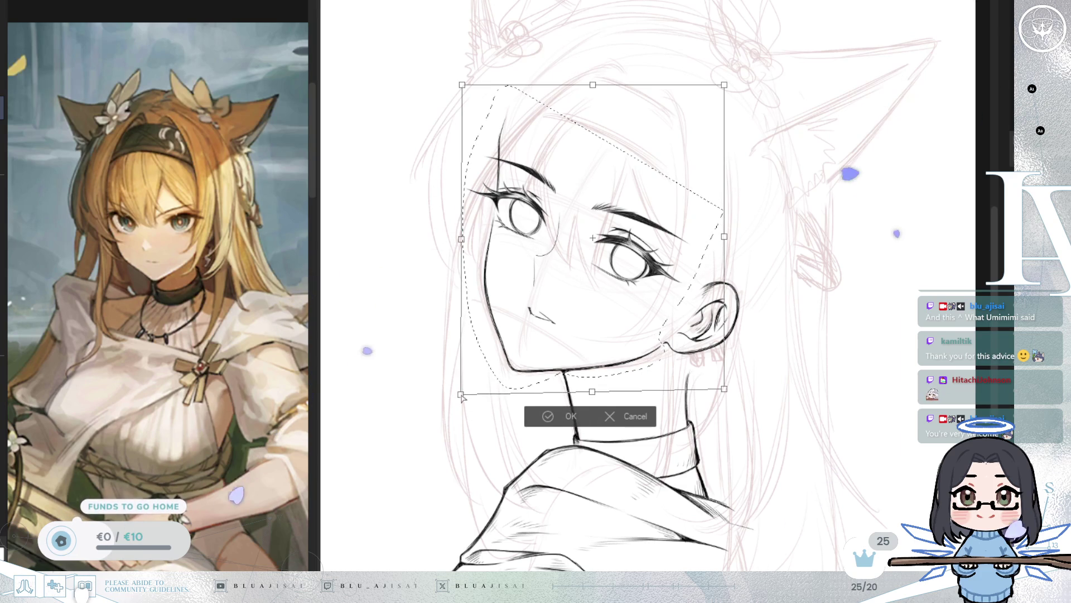
{"action": "left_click_drag", "start_coordinate": [461, 393], "coordinate": [460, 397]}
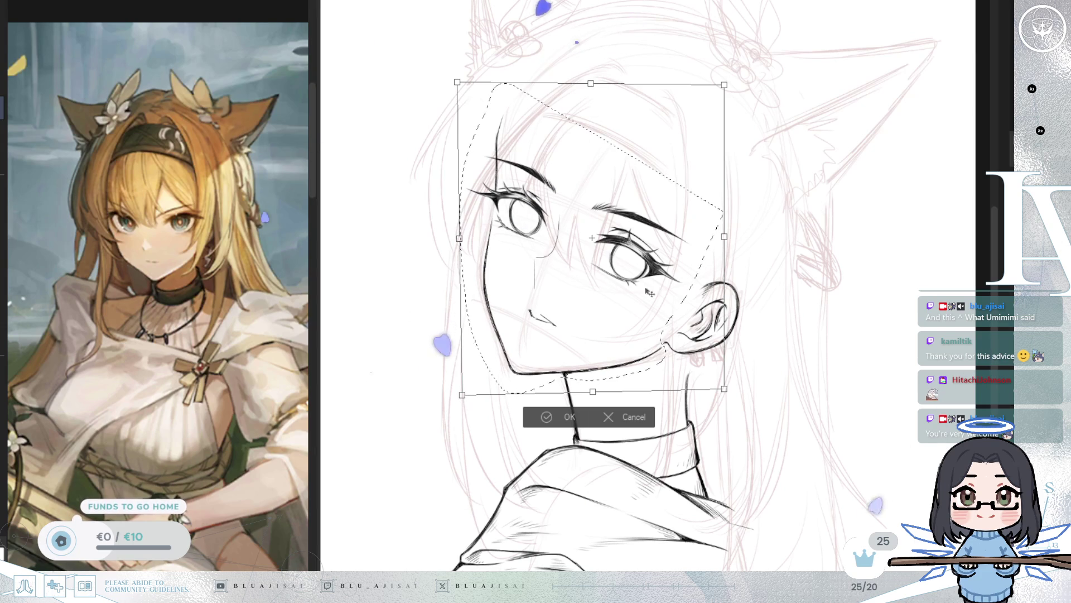
{"action": "left_click_drag", "start_coordinate": [725, 239], "coordinate": [807, 246]}
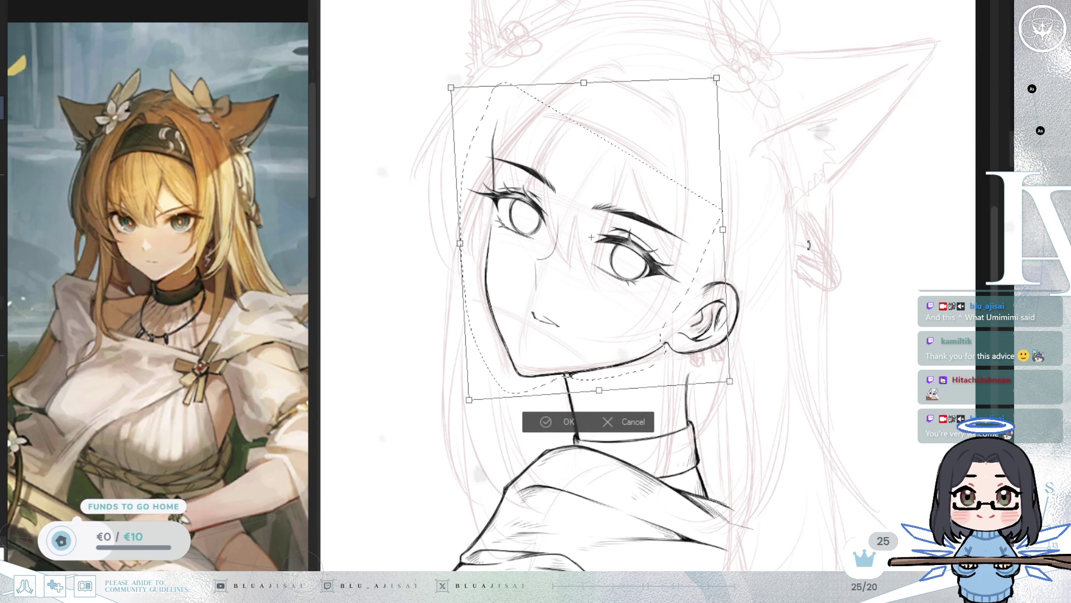
{"action": "left_click_drag", "start_coordinate": [677, 305], "coordinate": [674, 305]}
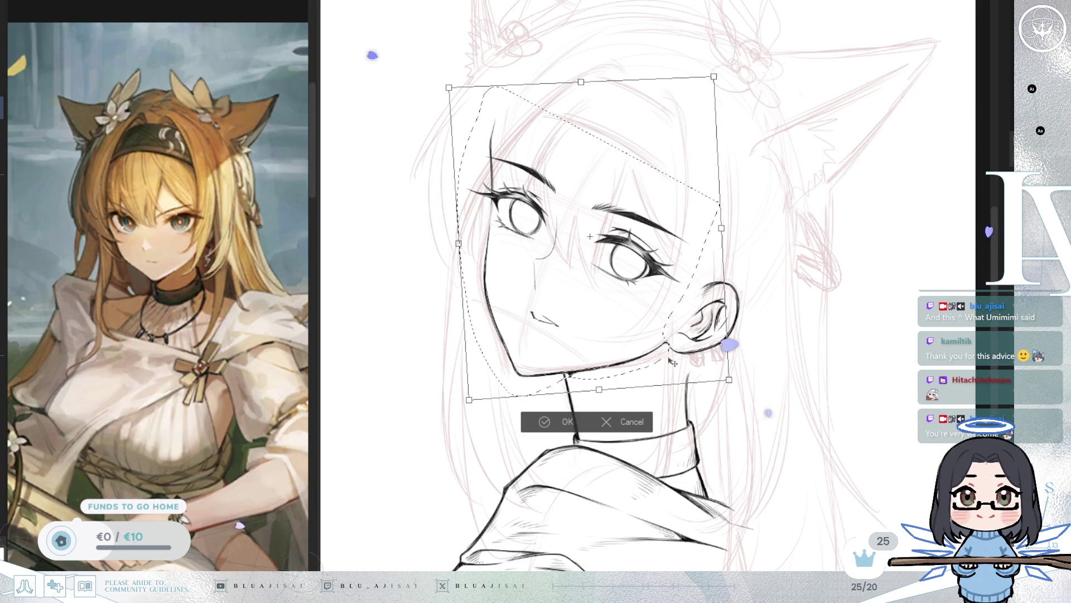
{"action": "key", "text": "Return"}
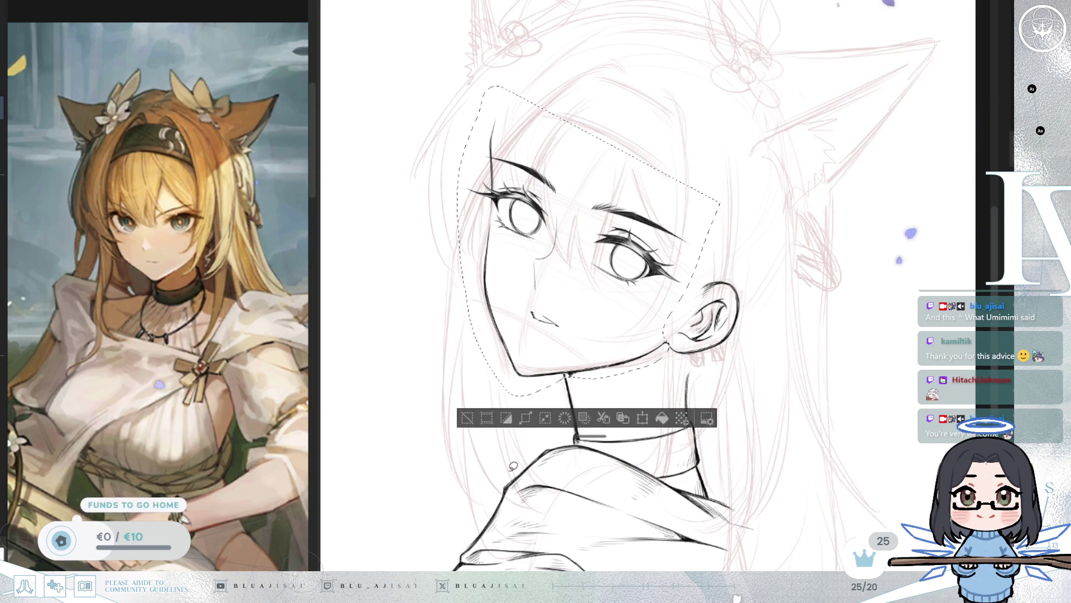
Step: Clear the face selection and check the face in the mirrored view
{"action": "left_click", "coordinate": [472, 417]}
{"action": "key", "text": "h"}
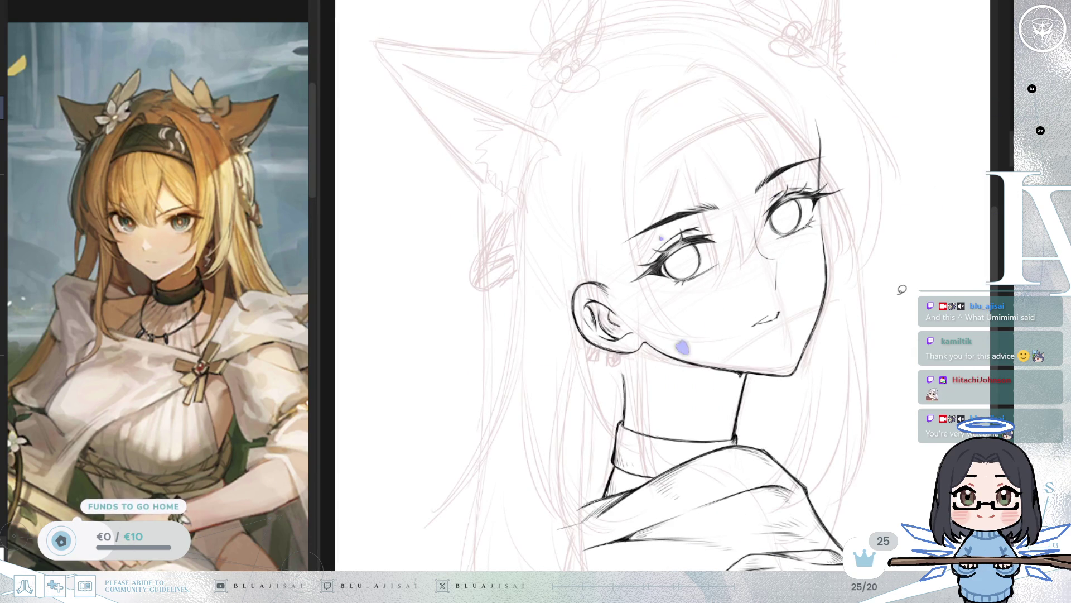
{"action": "scroll", "coordinate": [892, 150], "scroll_direction": "up", "scroll_amount": 2}
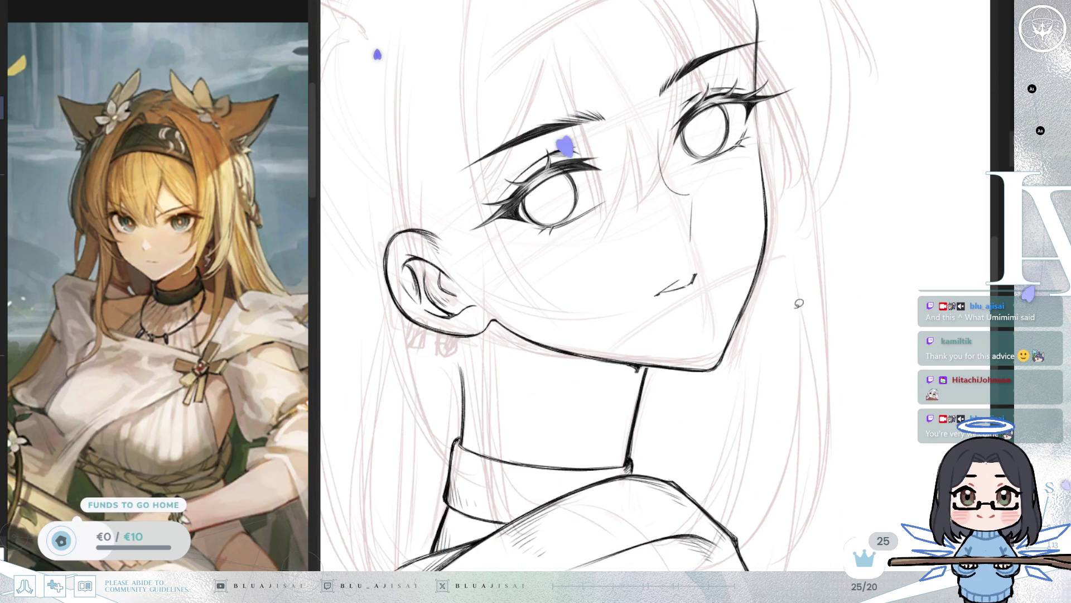
{"action": "scroll", "coordinate": [792, 306], "scroll_direction": "down", "scroll_amount": 3}
{"action": "key", "text": "h"}
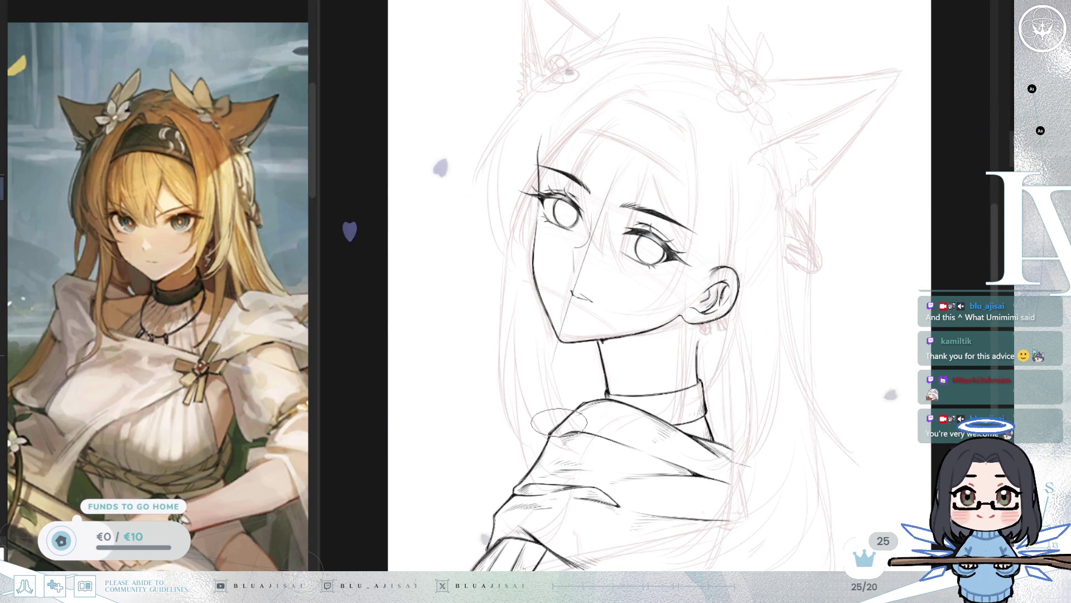
Step: Draw a thin centre line from forehead to chin and check its symmetry mirrored
{"action": "key", "text": "h"}
{"action": "key", "text": "h"}
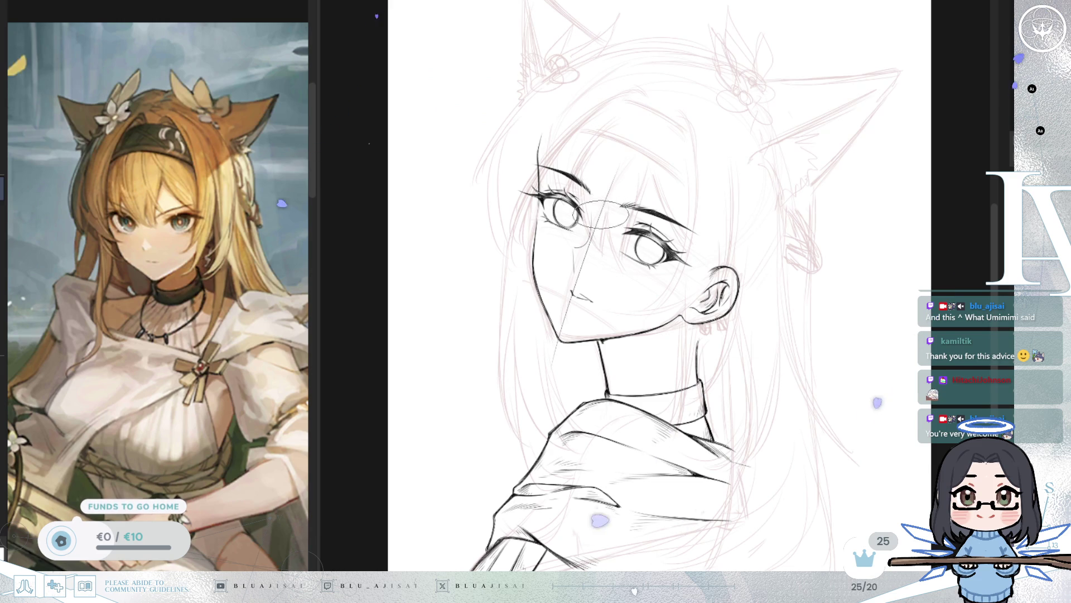
{"action": "left_click_drag", "start_coordinate": [600, 207], "coordinate": [562, 335]}
{"action": "key", "text": "h"}
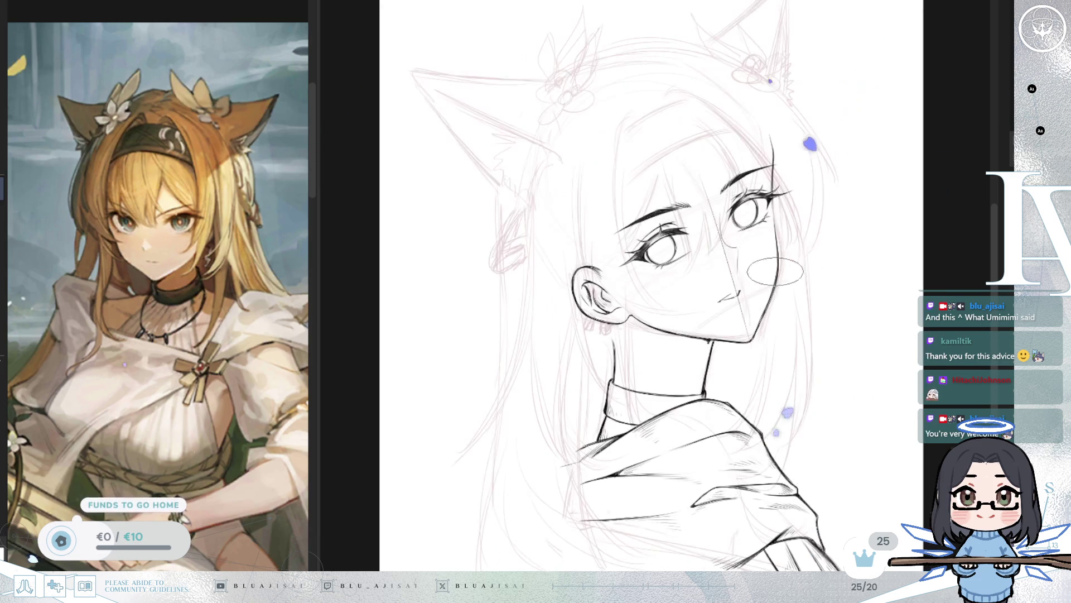
{"action": "key", "text": "h"}
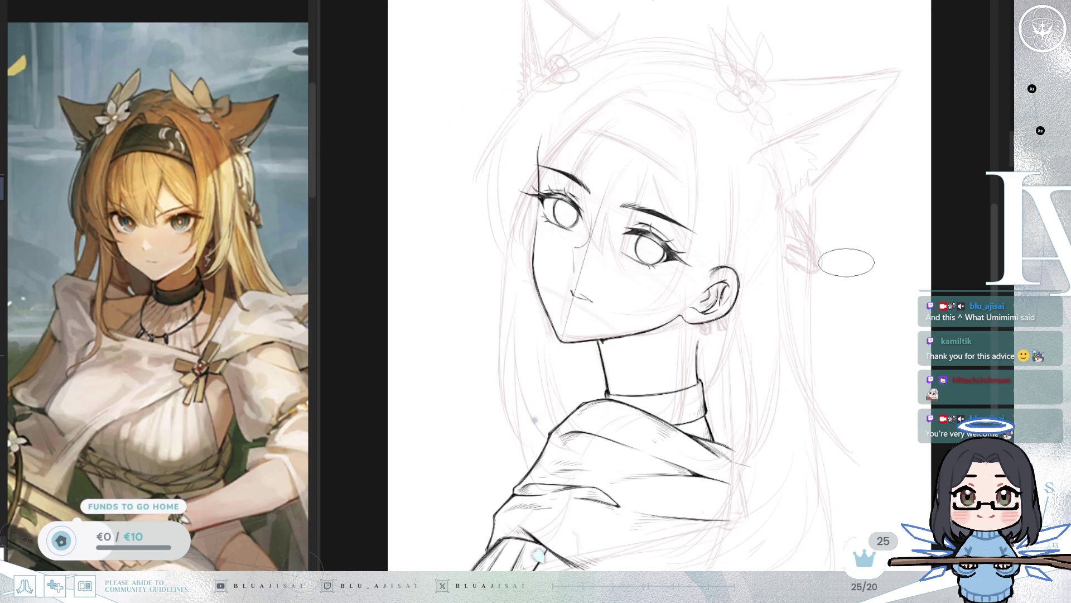
{"action": "scroll", "coordinate": [607, 142], "scroll_direction": "up", "scroll_amount": 2}
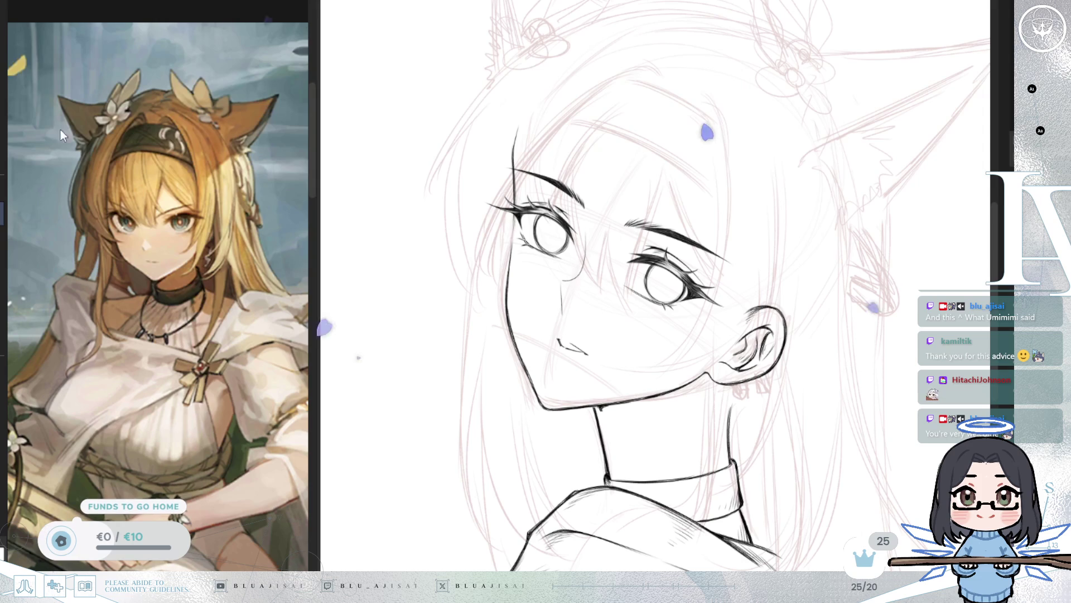
Step: Erase the stray nose strokes between the eyes and check the face mirrored
{"action": "mouse_move", "coordinate": [590, 223]}
{"action": "left_mouse_down"}
{"action": "mouse_move", "coordinate": [603, 273]}
{"action": "mouse_move", "coordinate": [613, 229]}
{"action": "left_mouse_up"}
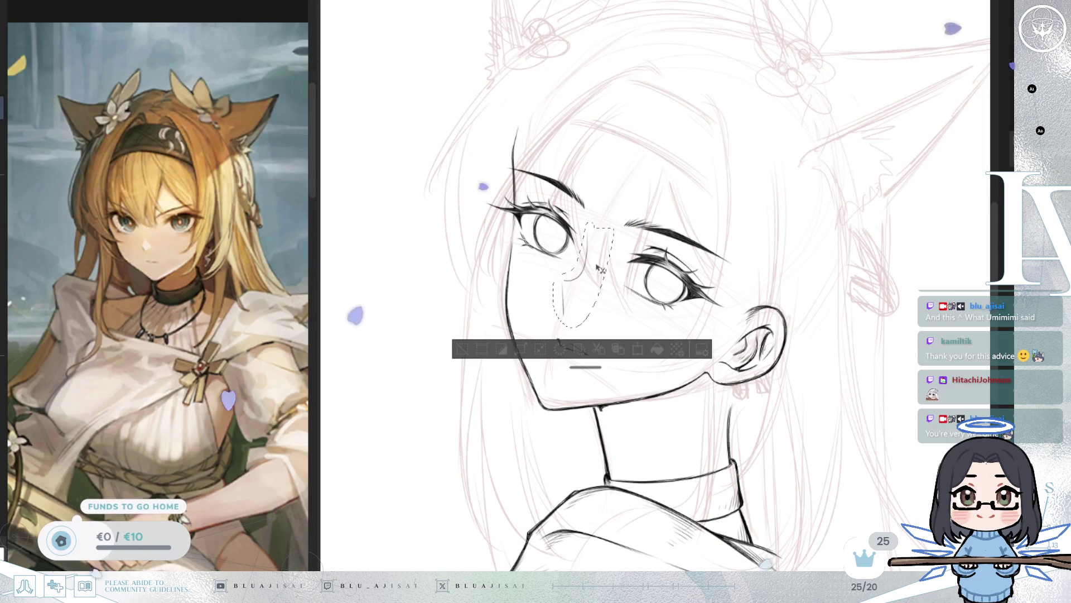
{"action": "key", "text": "Delete"}
{"action": "key", "text": "ctrl+d"}
{"action": "key", "text": "h"}
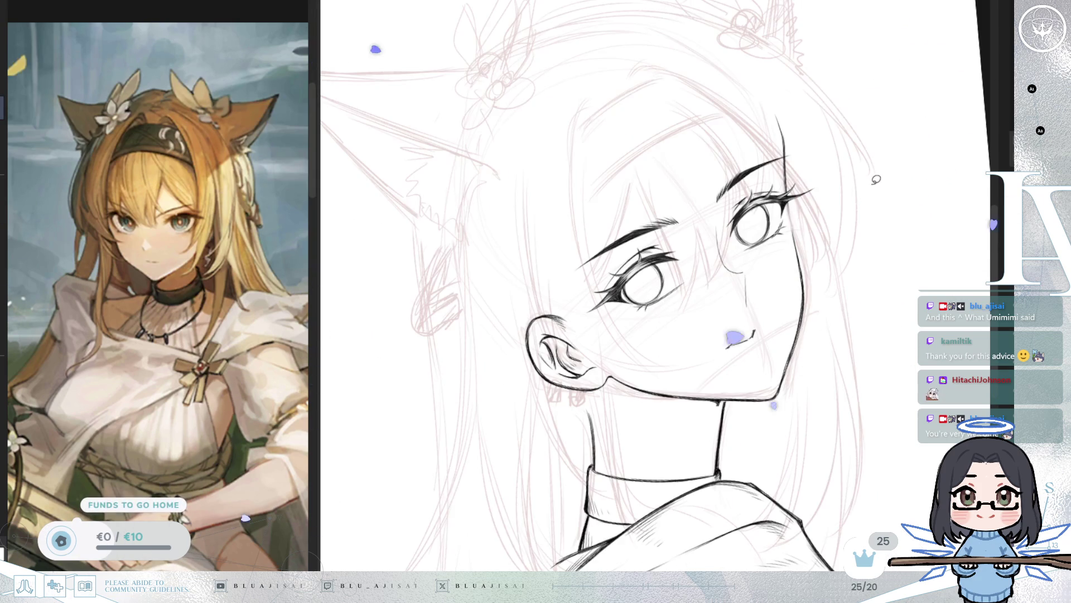
{"action": "key", "text": "h"}
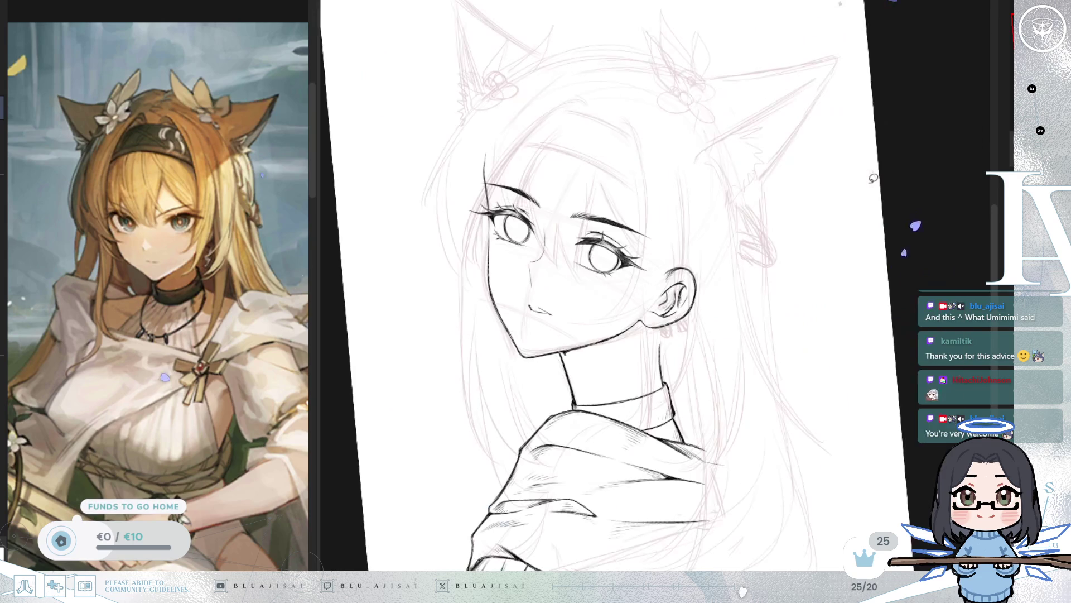
Step: Zoom, pan and rotate the view to review the chin, neck and collar
{"action": "scroll", "coordinate": [803, 270], "scroll_direction": "up", "scroll_amount": 5}
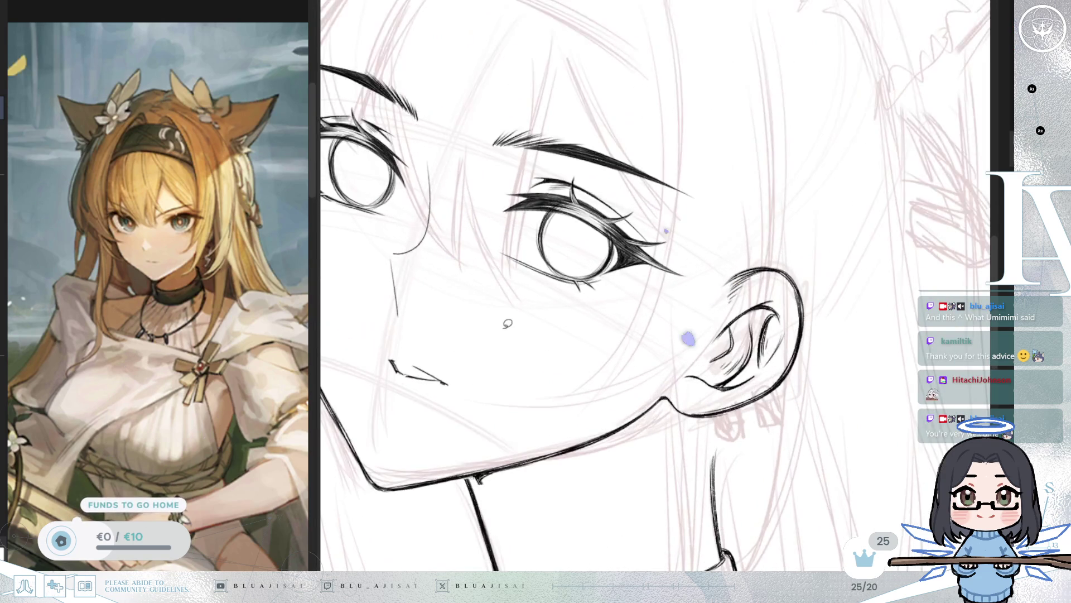
{"action": "mouse_move", "coordinate": [477, 360]}
{"action": "left_mouse_down"}
{"action": "mouse_move", "coordinate": [617, 357]}
{"action": "mouse_move", "coordinate": [636, 212]}
{"action": "left_mouse_up"}
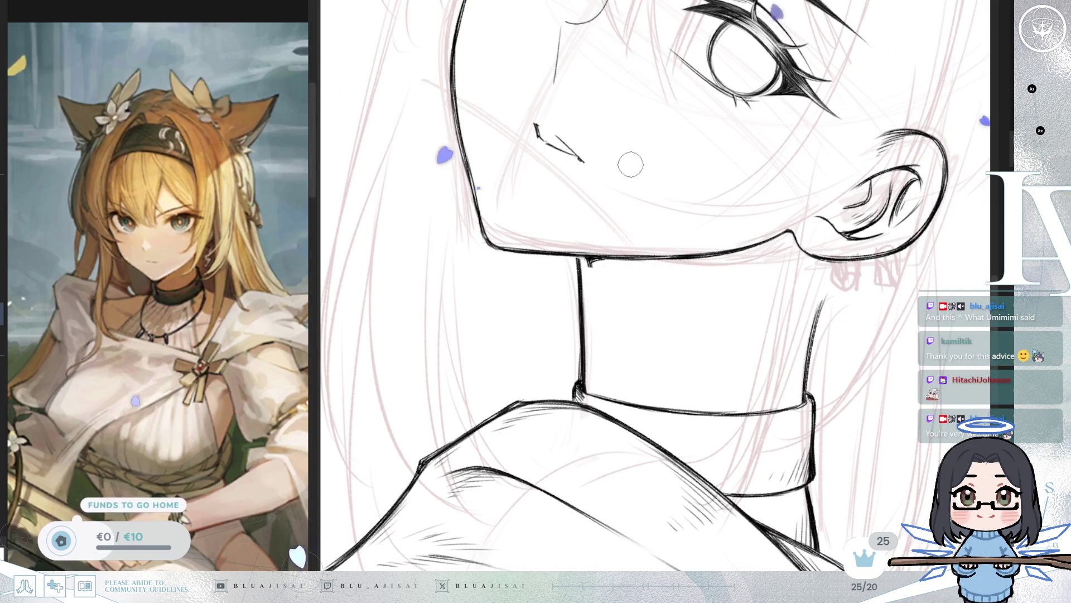
{"action": "scroll", "coordinate": [614, 251], "scroll_direction": "up", "scroll_amount": 1}
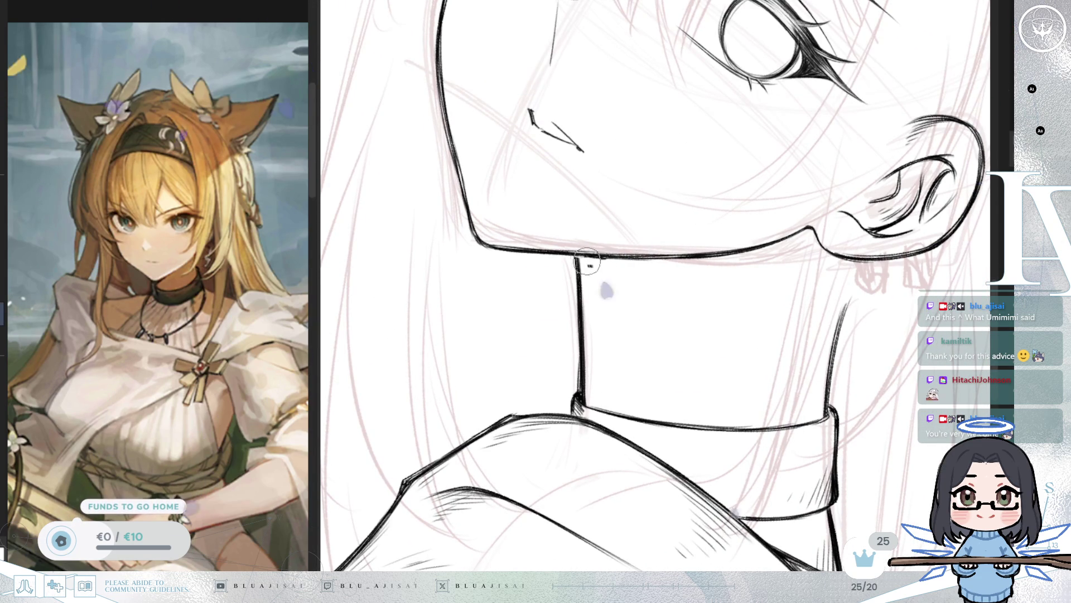
{"action": "key", "text": "minus"}
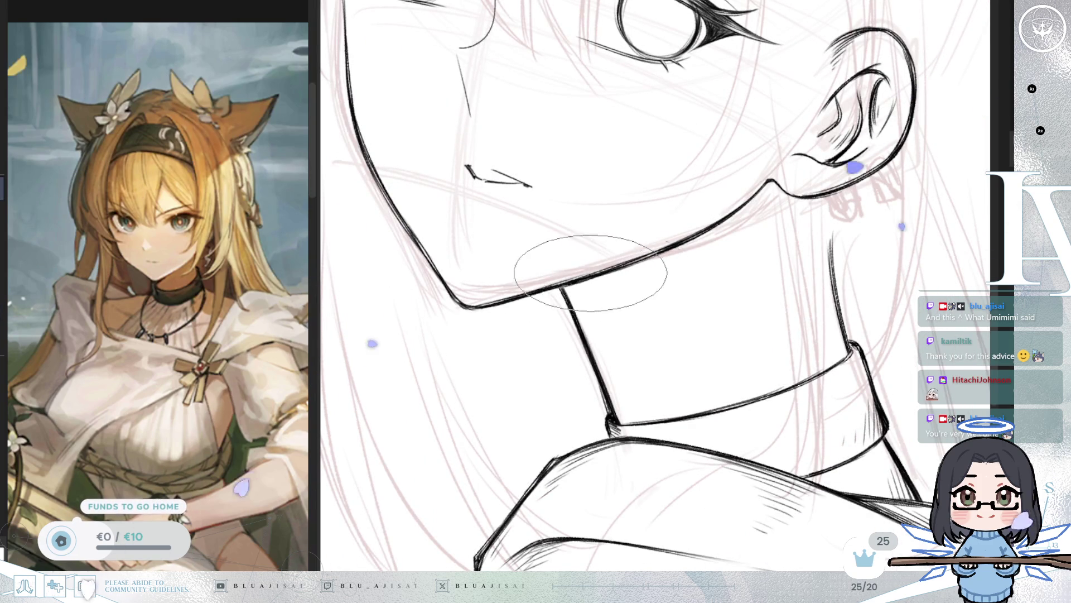
{"action": "scroll", "coordinate": [623, 264], "scroll_direction": "down", "scroll_amount": 3}
{"action": "scroll", "coordinate": [784, 244], "scroll_direction": "up", "scroll_amount": 2}
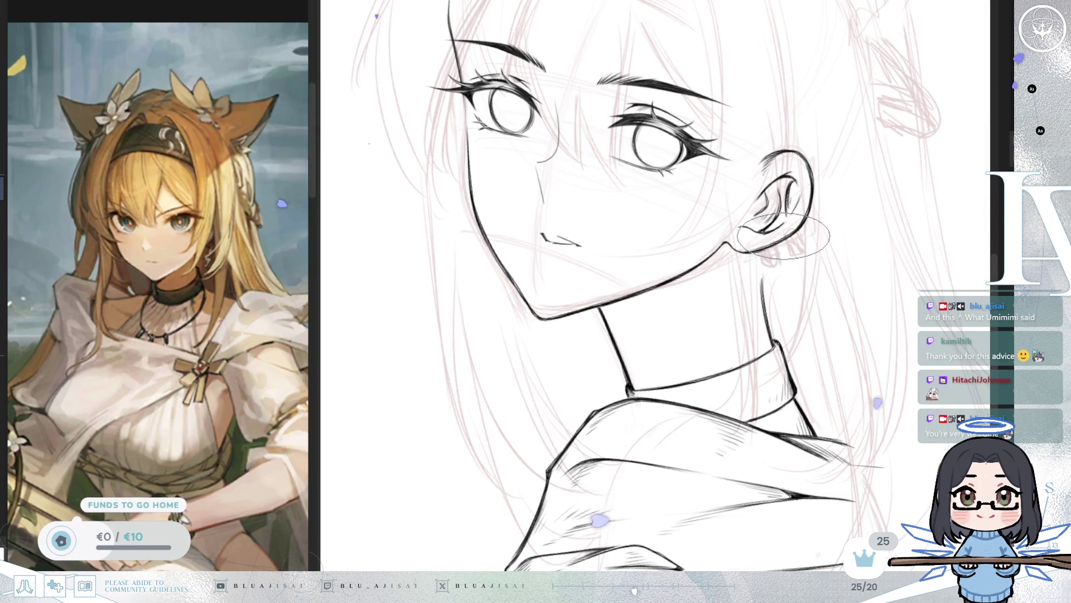
{"action": "key", "text": "h"}
{"action": "left_click_drag", "start_coordinate": [902, 206], "coordinate": [792, 237]}
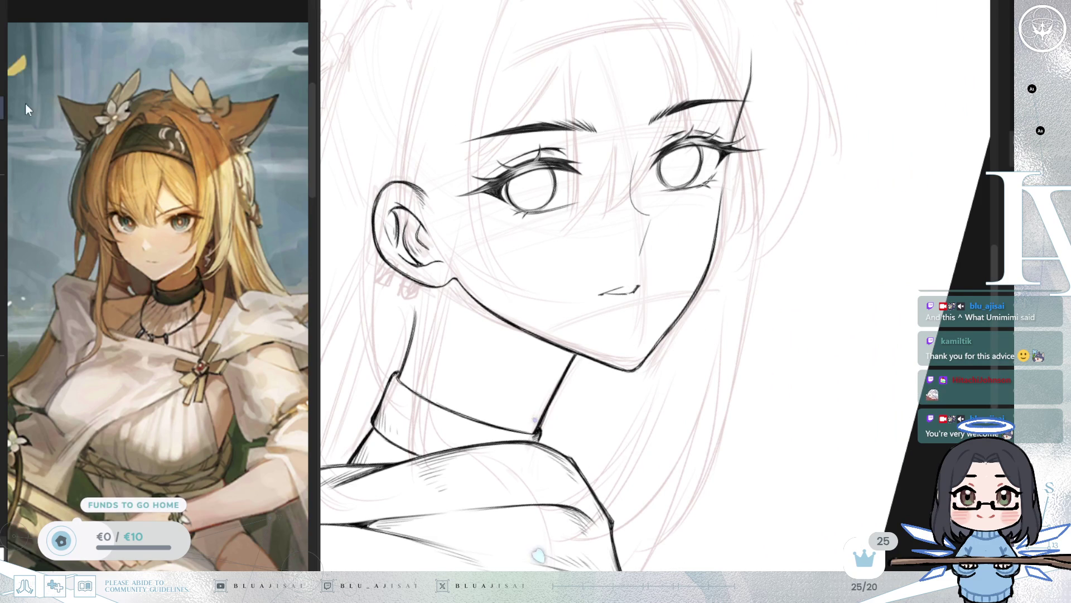
Step: Lasso the mouth, nudge it slightly right, and apply the change
{"action": "left_click_drag", "start_coordinate": [589, 279], "coordinate": [585, 308]}
{"action": "key", "text": "ctrl+t"}
{"action": "left_click_drag", "start_coordinate": [649, 296], "coordinate": [651, 296]}
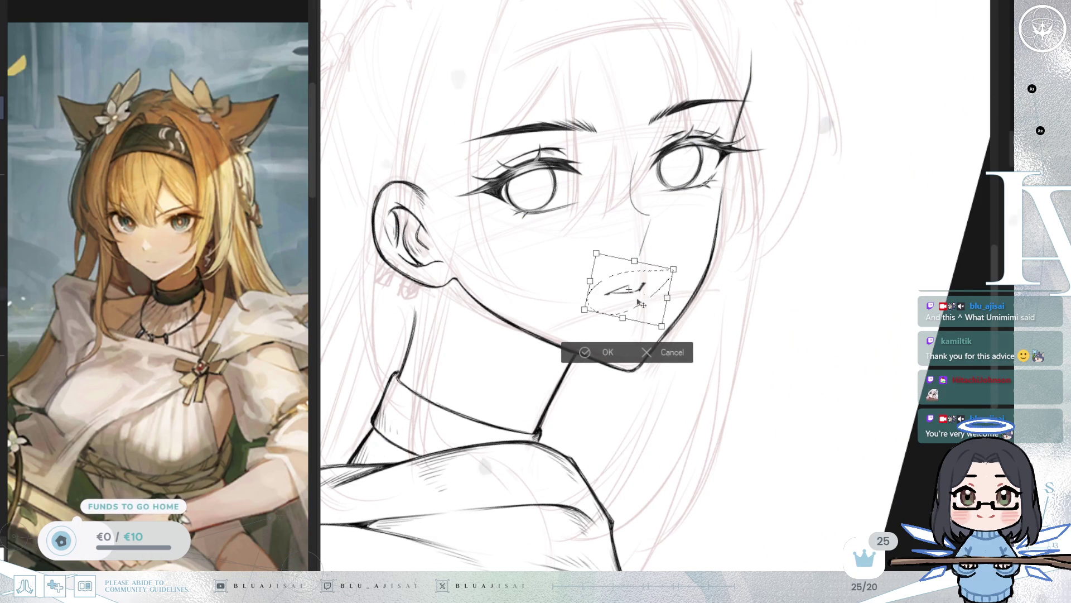
{"action": "left_click", "coordinate": [584, 353]}
Step: Turn the view upright and check the face mirrored and normal
{"action": "key", "text": "h"}
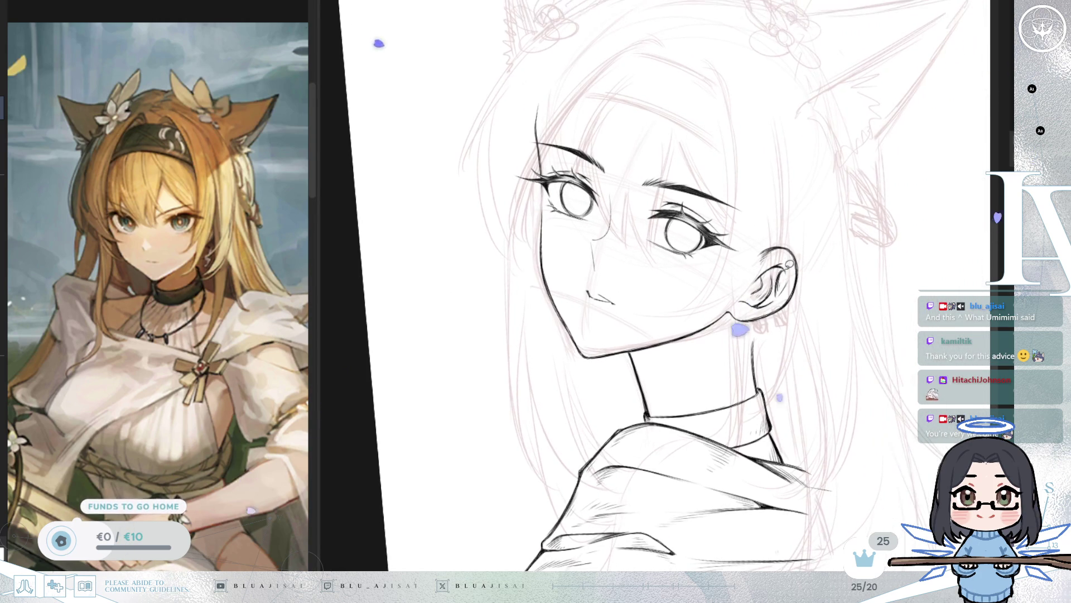
{"action": "mouse_move", "coordinate": [921, 218]}
{"action": "left_mouse_down"}
{"action": "mouse_move", "coordinate": [782, 41]}
{"action": "mouse_move", "coordinate": [813, 134]}
{"action": "mouse_move", "coordinate": [544, 546]}
{"action": "left_mouse_up"}
{"action": "key", "text": "h"}
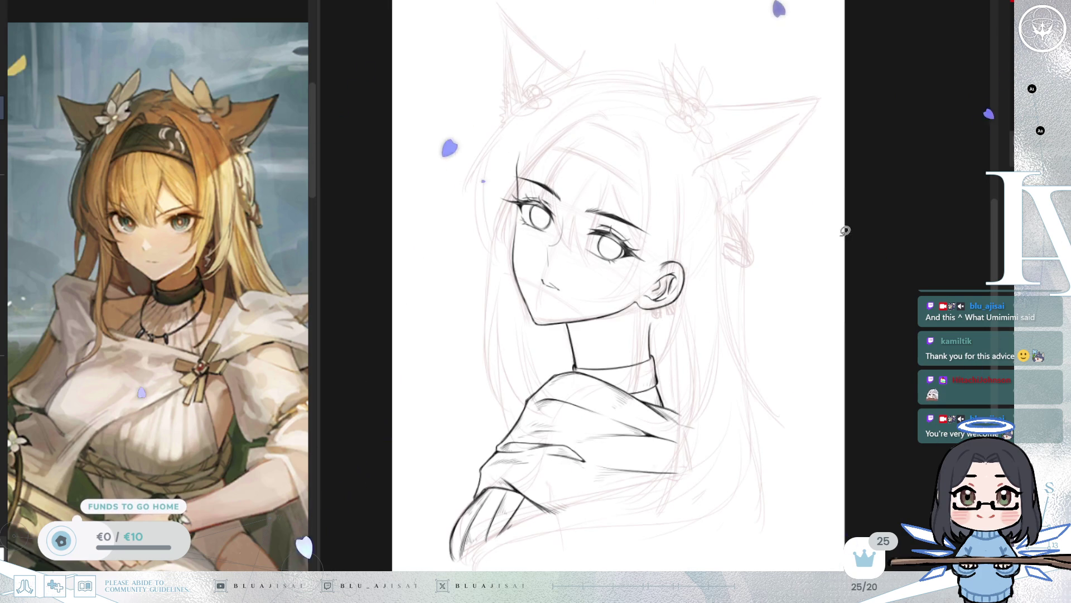
{"action": "key", "text": "h"}
{"action": "scroll", "coordinate": [570, 208], "scroll_direction": "up", "scroll_amount": 2}
Step: Freehand-select the nose lines and start a free transform on them
{"action": "key", "text": "m"}
{"action": "mouse_move", "coordinate": [561, 211]}
{"action": "left_mouse_down"}
{"action": "mouse_move", "coordinate": [536, 268]}
{"action": "mouse_move", "coordinate": [569, 279]}
{"action": "mouse_move", "coordinate": [522, 251]}
{"action": "mouse_move", "coordinate": [580, 261]}
{"action": "left_mouse_up"}
{"action": "key", "text": "ctrl+t"}
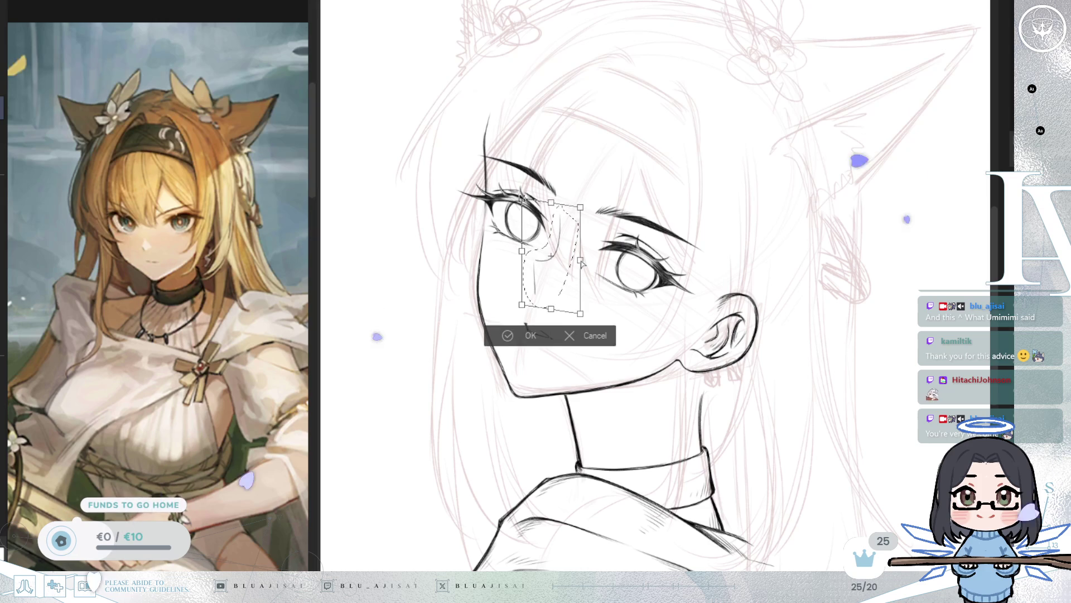
Step: Apply the nose adjustment, deselect, and review the face and ear mirrored
{"action": "left_click", "coordinate": [528, 336]}
{"action": "key", "text": "ctrl+d"}
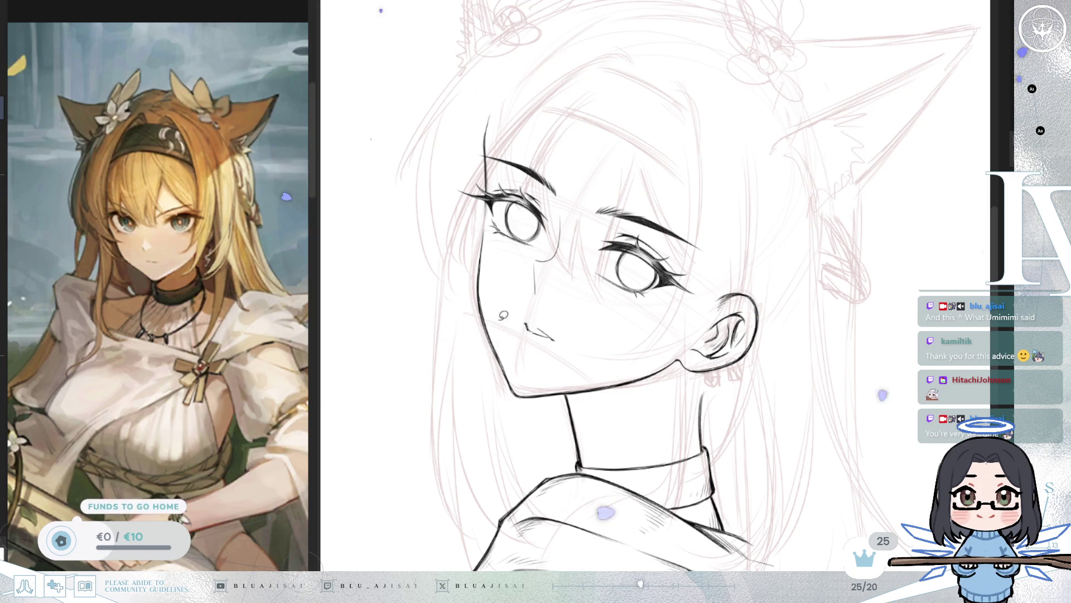
{"action": "key", "text": "h"}
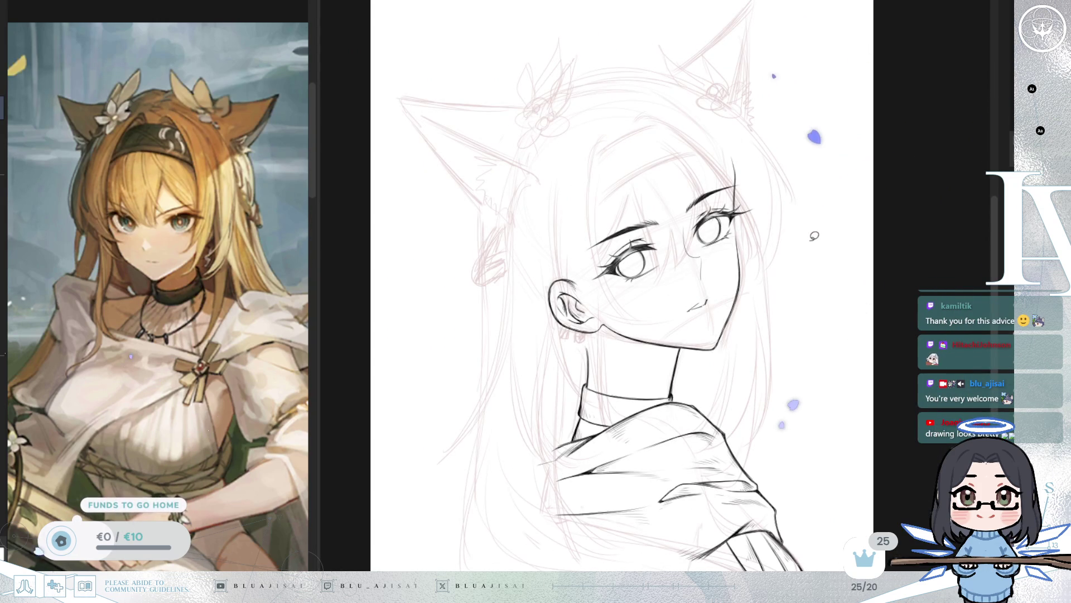
{"action": "scroll", "coordinate": [814, 236], "scroll_direction": "down", "scroll_amount": 2}
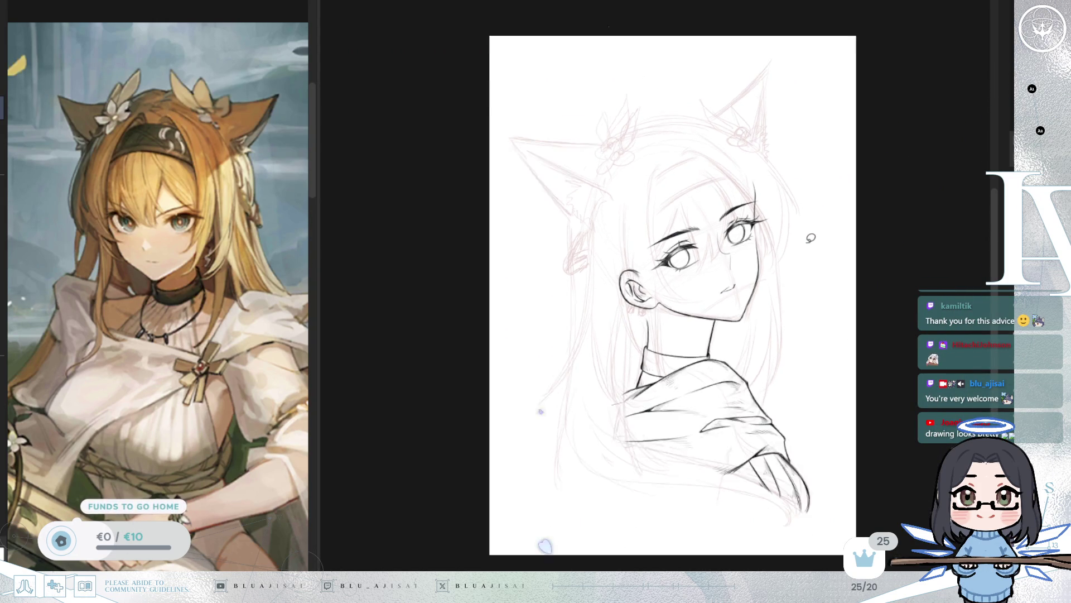
{"action": "scroll", "coordinate": [811, 237], "scroll_direction": "up", "scroll_amount": 3}
{"action": "scroll", "coordinate": [809, 238], "scroll_direction": "up", "scroll_amount": 4}
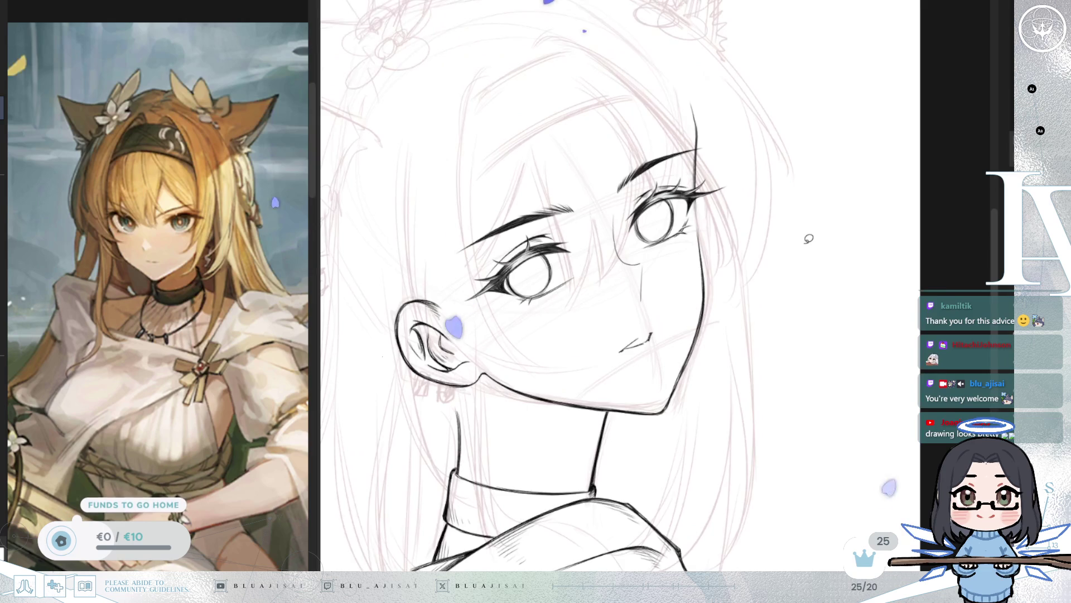
{"action": "left_click_drag", "start_coordinate": [823, 181], "coordinate": [756, 162]}
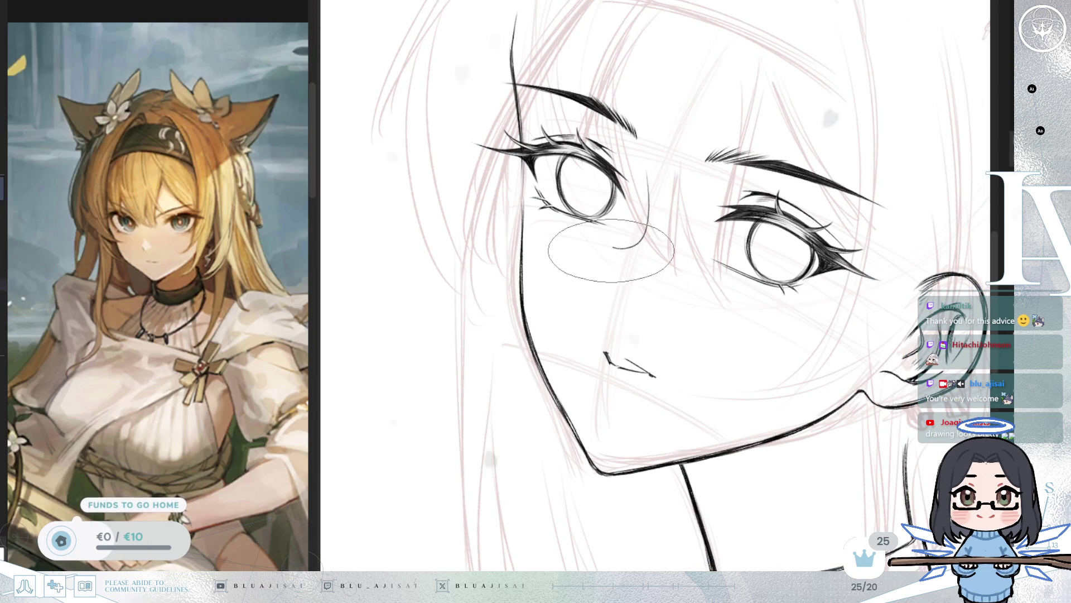
Step: Flip, tilt and zoom the view back and forth to recheck face proportions
{"action": "key", "text": "h"}
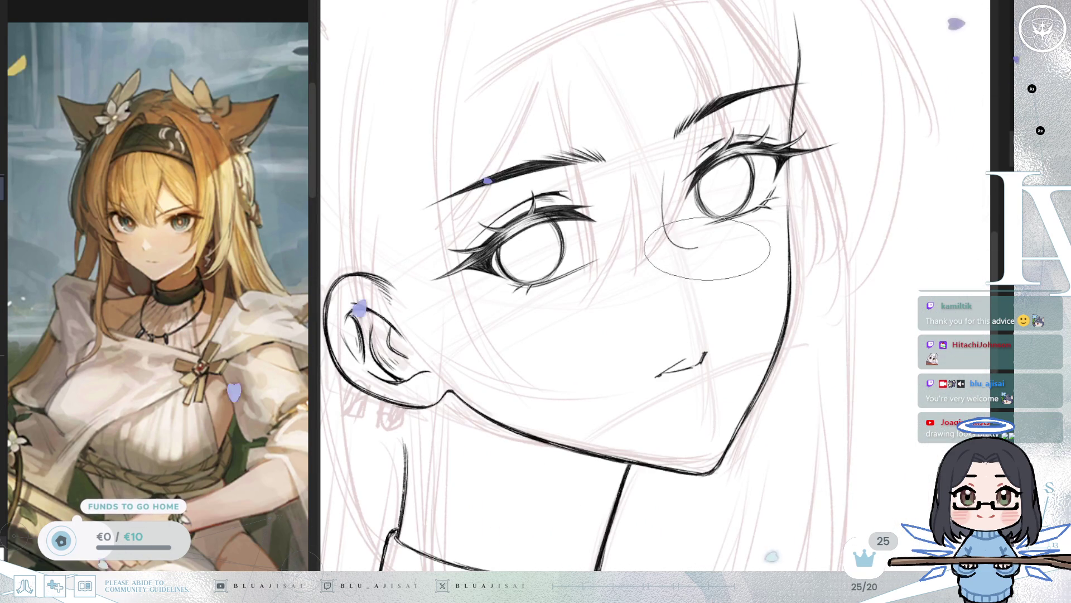
{"action": "scroll", "coordinate": [741, 265], "scroll_direction": "down", "scroll_amount": 5}
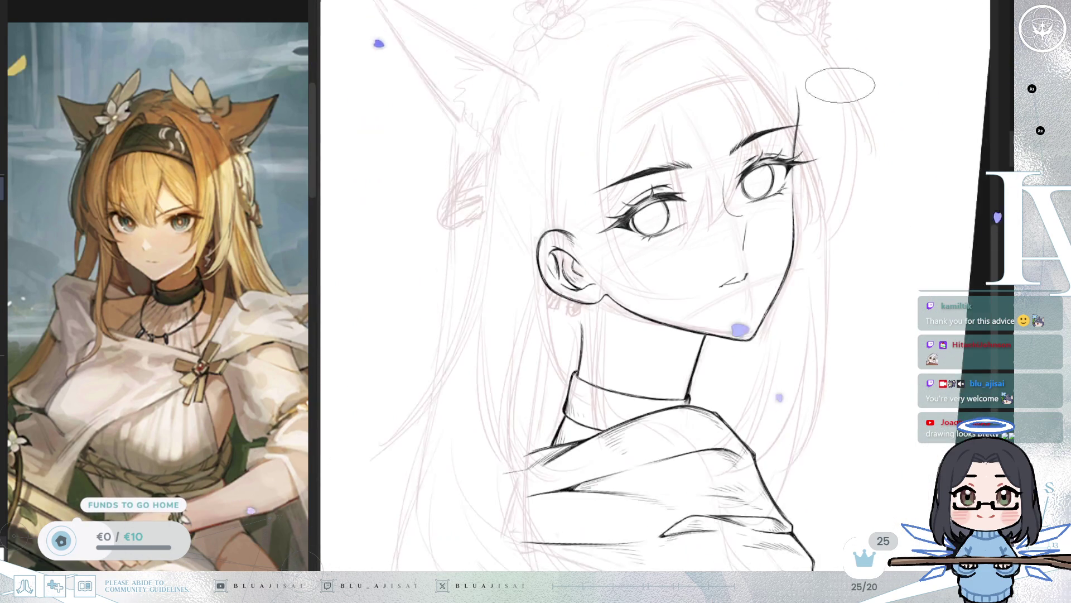
{"action": "key", "text": "h"}
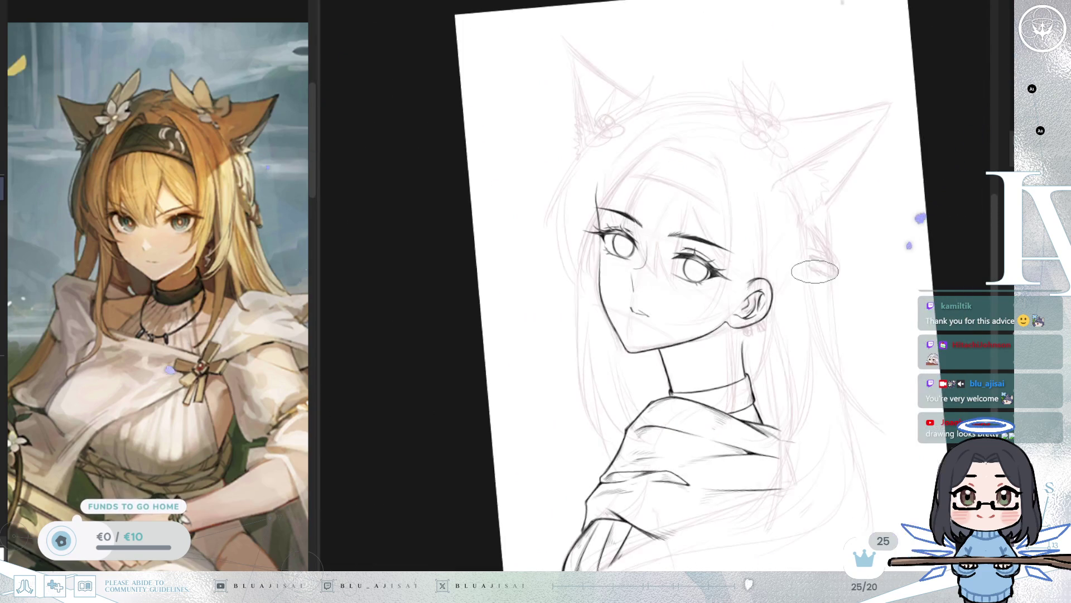
{"action": "key", "text": "^"}
{"action": "key", "text": "^"}
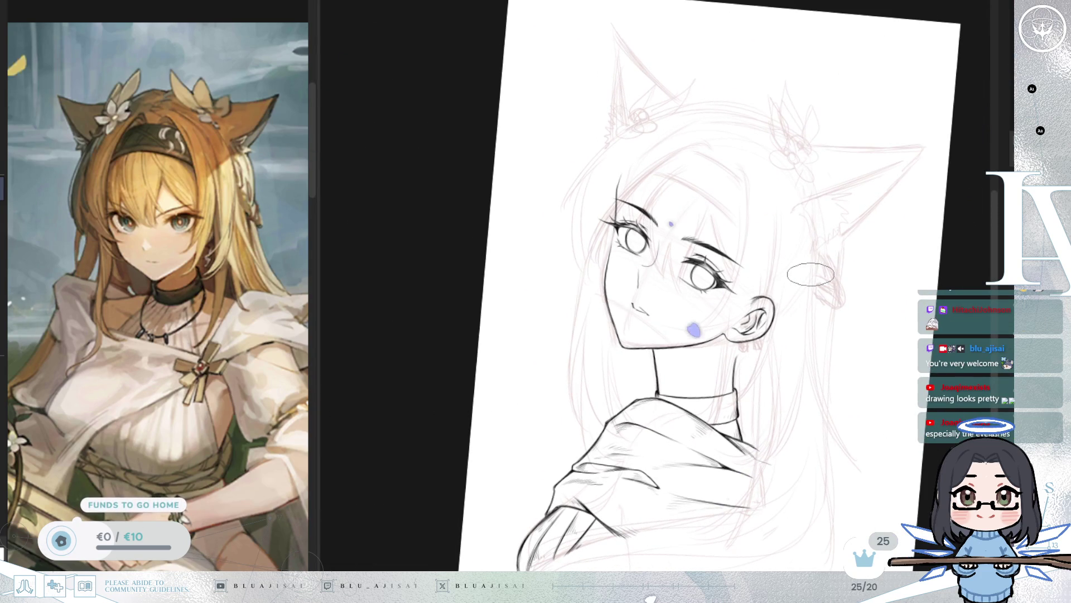
{"action": "key", "text": "^"}
{"action": "key", "text": "^"}
{"action": "key", "text": "h"}
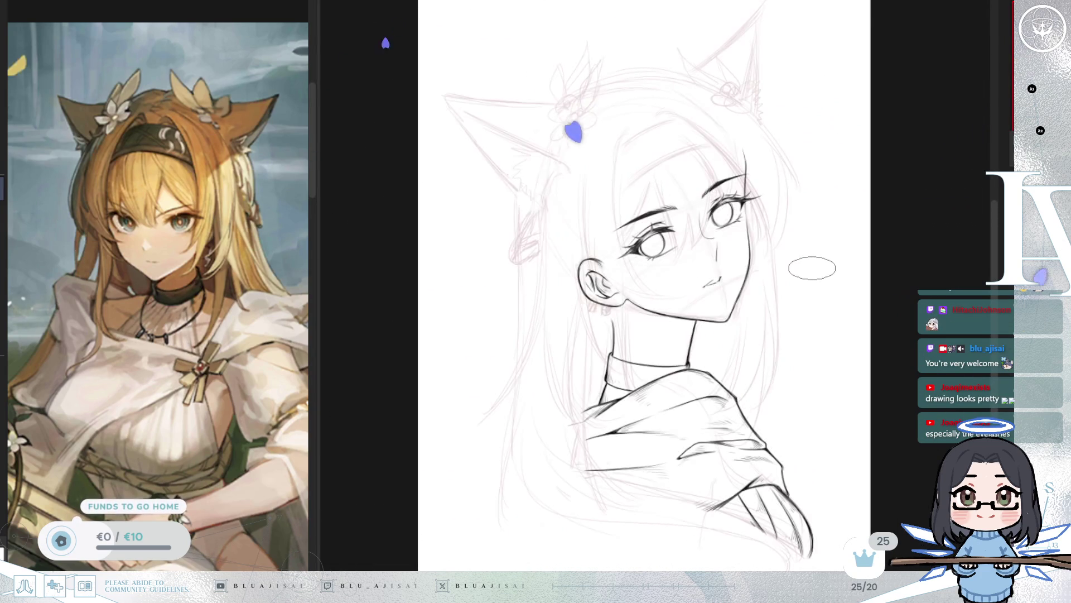
{"action": "scroll", "coordinate": [452, 255], "scroll_direction": "up", "scroll_amount": 3}
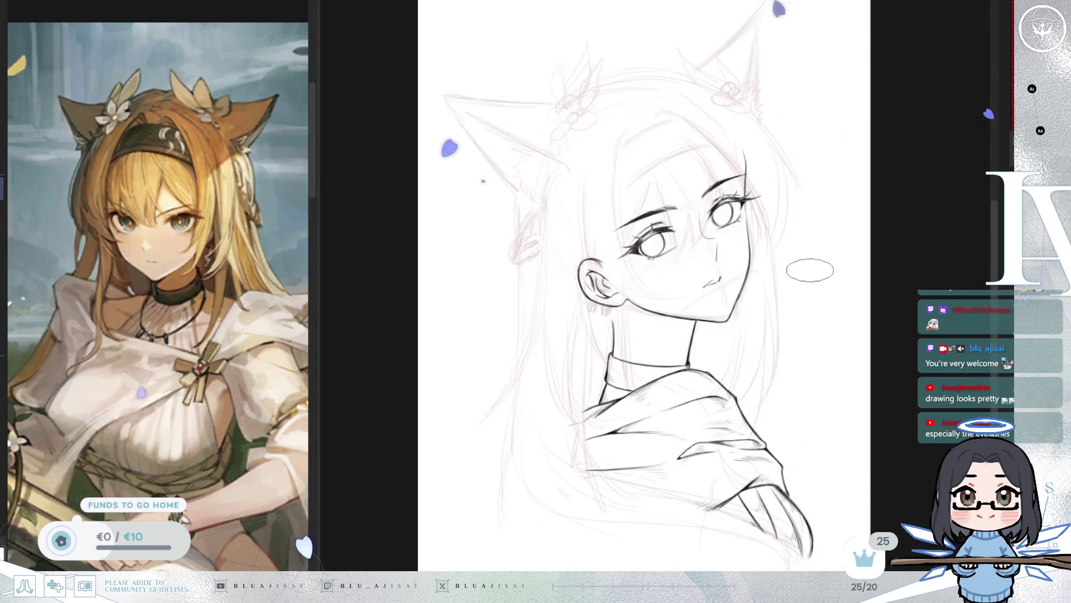
{"action": "left_click_drag", "start_coordinate": [808, 270], "coordinate": [797, 322]}
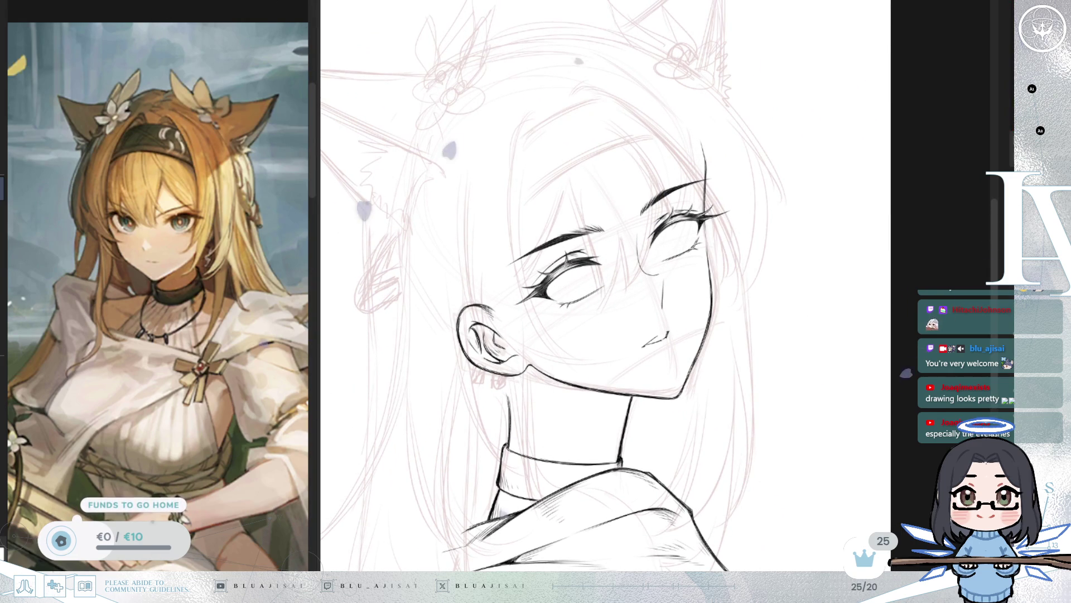
{"action": "scroll", "coordinate": [563, 312], "scroll_direction": "up", "scroll_amount": 1}
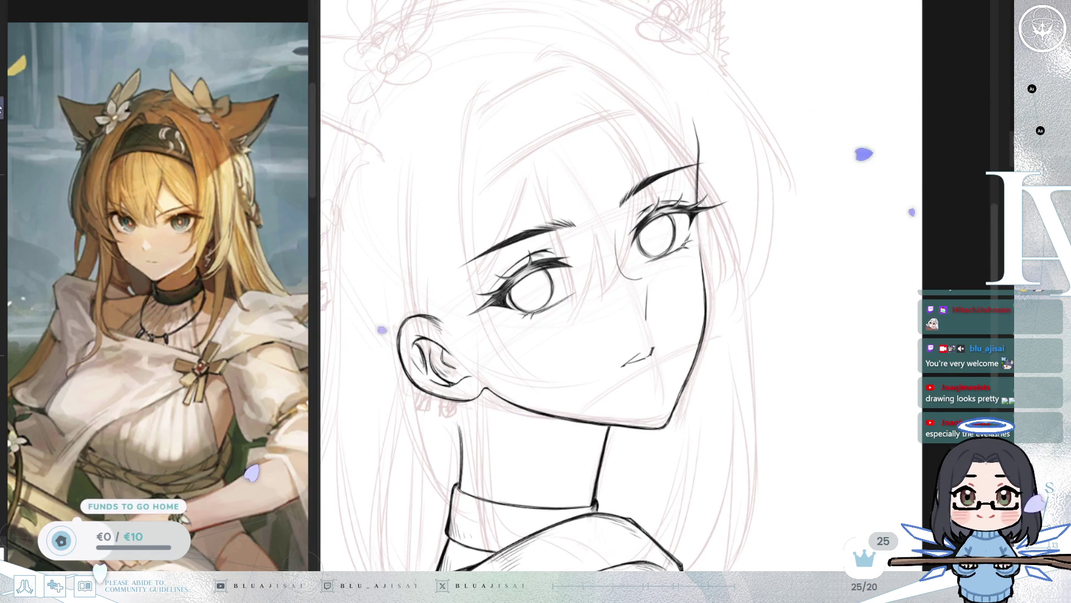
Step: Tilt the right eye slightly clockwise, lower it a little, and commit
{"action": "scroll", "coordinate": [652, 187], "scroll_direction": "up", "scroll_amount": 1}
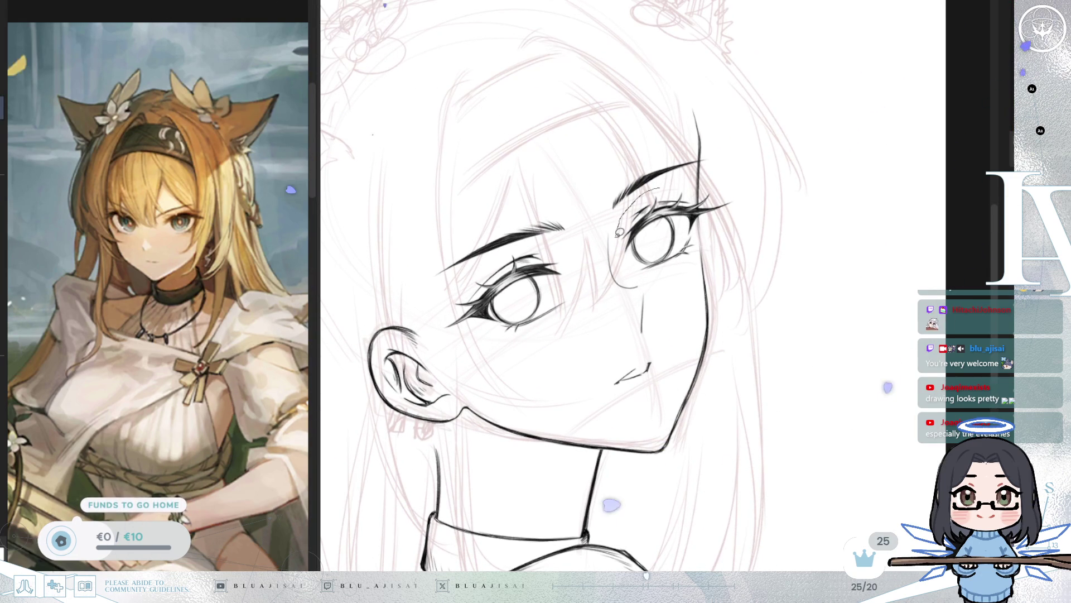
{"action": "left_click_drag", "start_coordinate": [654, 286], "coordinate": [697, 177]}
{"action": "key", "text": "ctrl+t"}
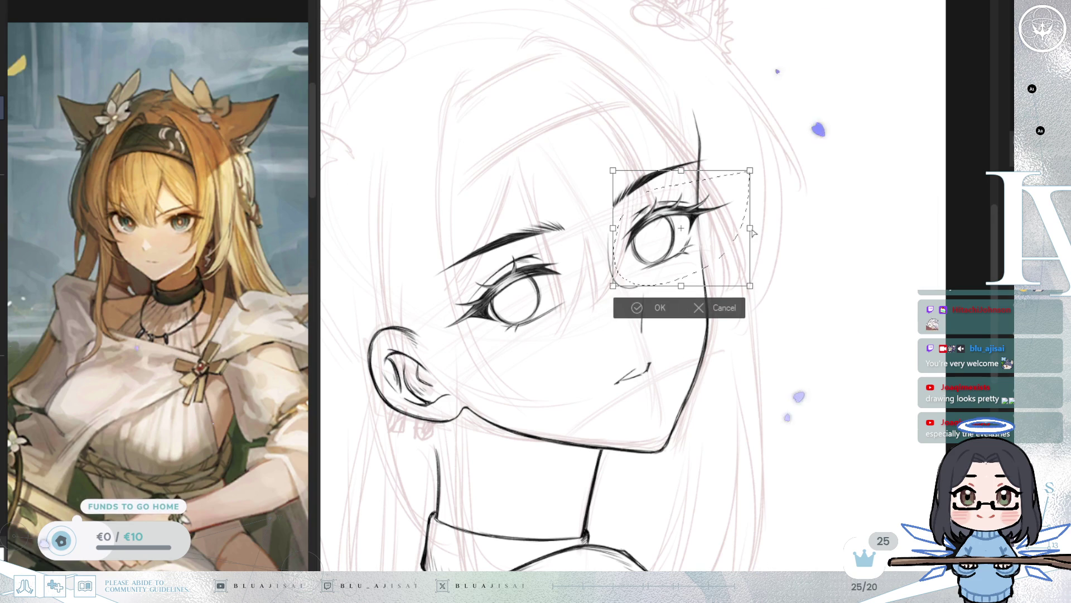
{"action": "left_click_drag", "start_coordinate": [775, 222], "coordinate": [778, 229]}
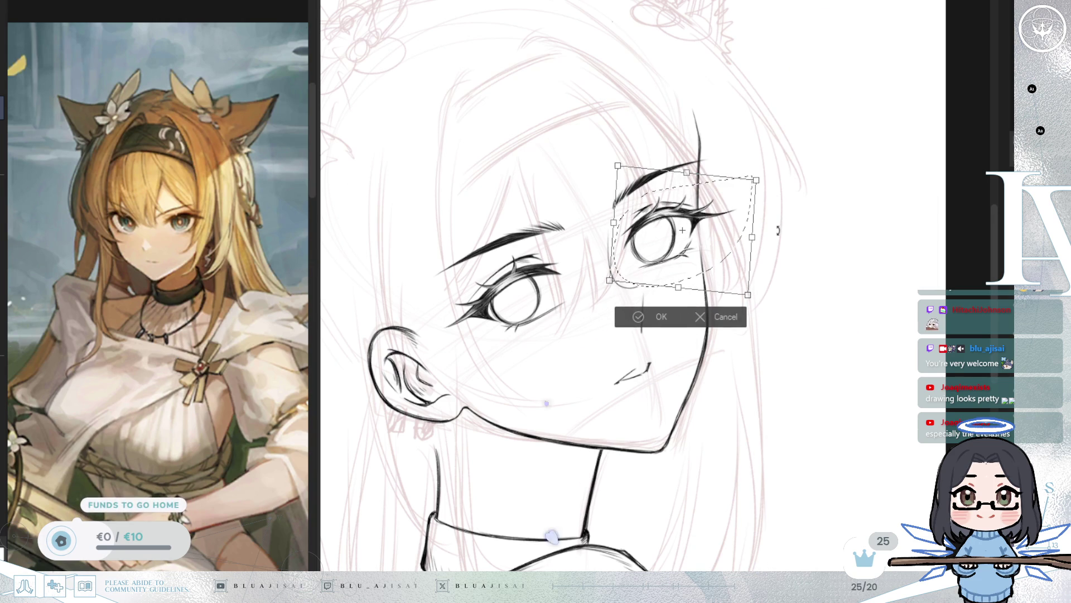
{"action": "left_click_drag", "start_coordinate": [713, 262], "coordinate": [710, 264]}
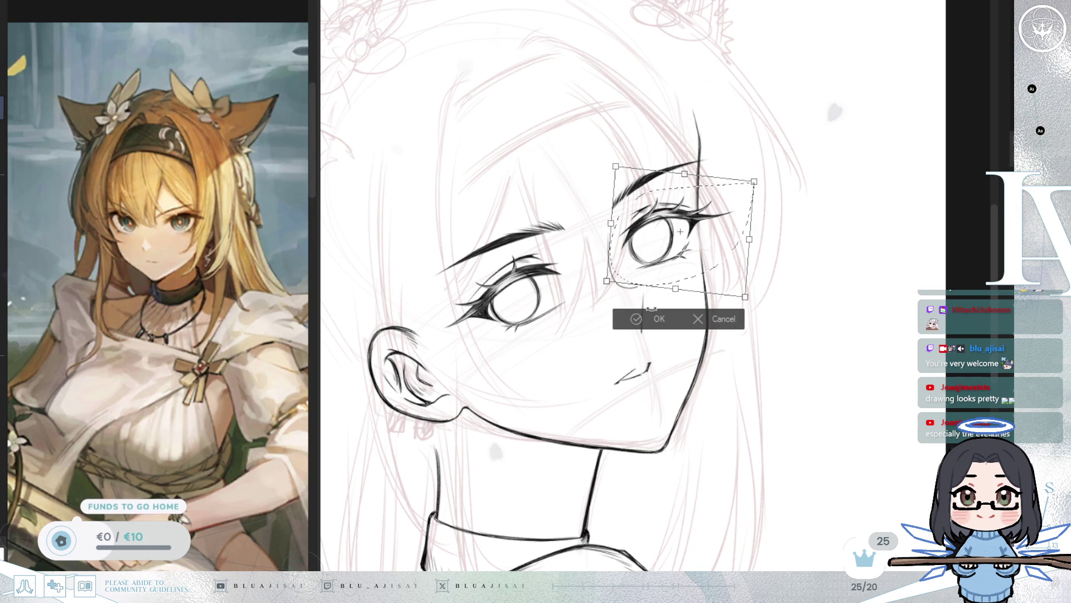
{"action": "key", "text": "Return"}
{"action": "key", "text": "ctrl+d"}
Step: Nudge the left eye down with a slight tilt, apply, and check mirrored
{"action": "mouse_move", "coordinate": [459, 277]}
{"action": "left_mouse_down"}
{"action": "mouse_move", "coordinate": [480, 345]}
{"action": "mouse_move", "coordinate": [580, 313]}
{"action": "mouse_move", "coordinate": [544, 246]}
{"action": "left_mouse_up"}
{"action": "key", "text": "ctrl+t"}
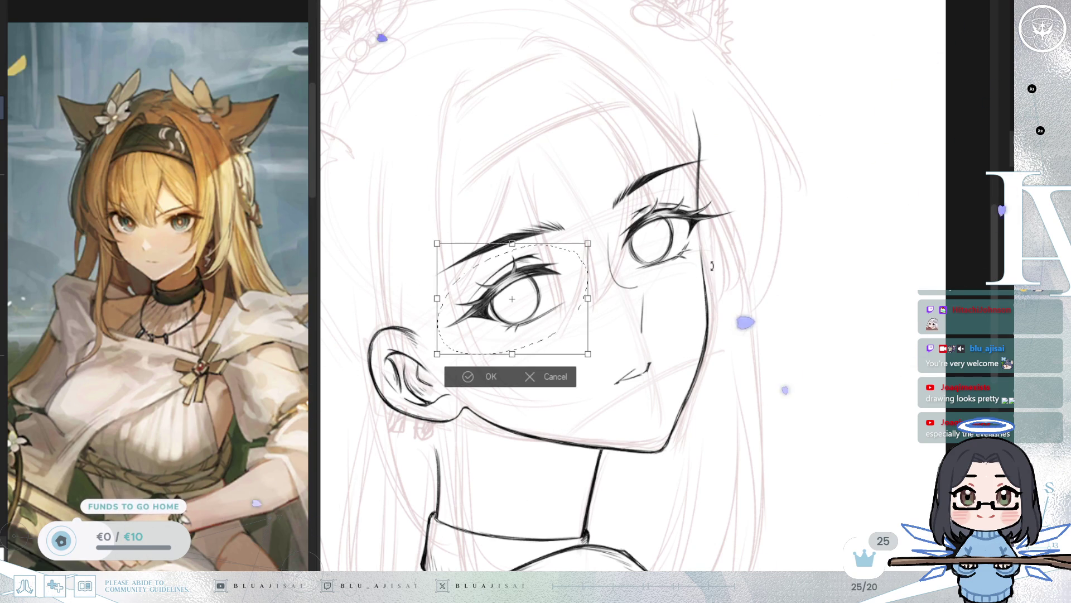
{"action": "left_click_drag", "start_coordinate": [548, 321], "coordinate": [548, 321]}
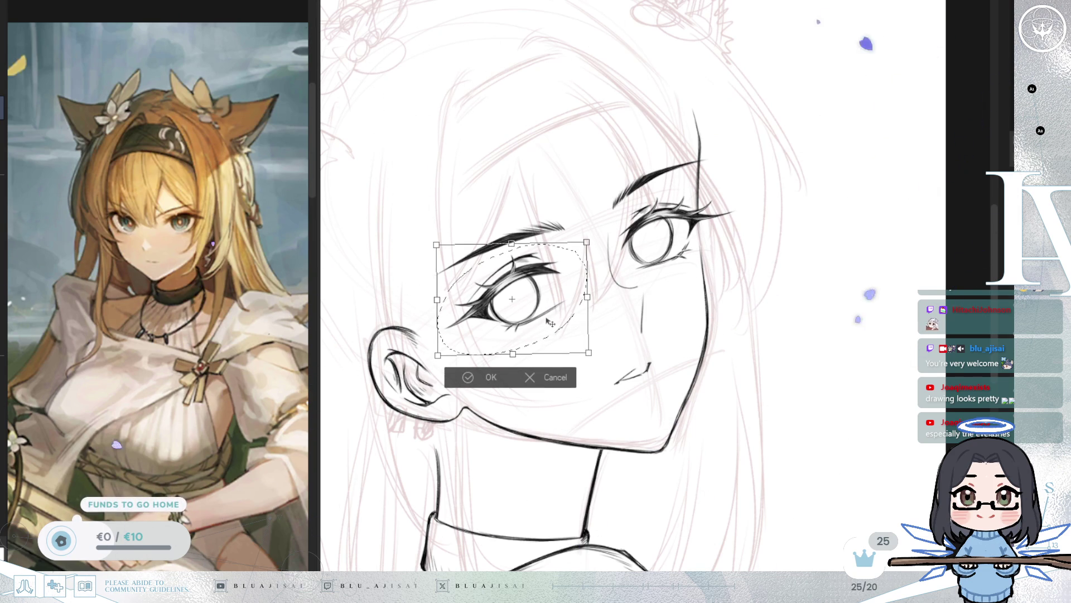
{"action": "left_click", "coordinate": [467, 377]}
{"action": "key", "text": "ctrl+d"}
{"action": "key", "text": "h"}
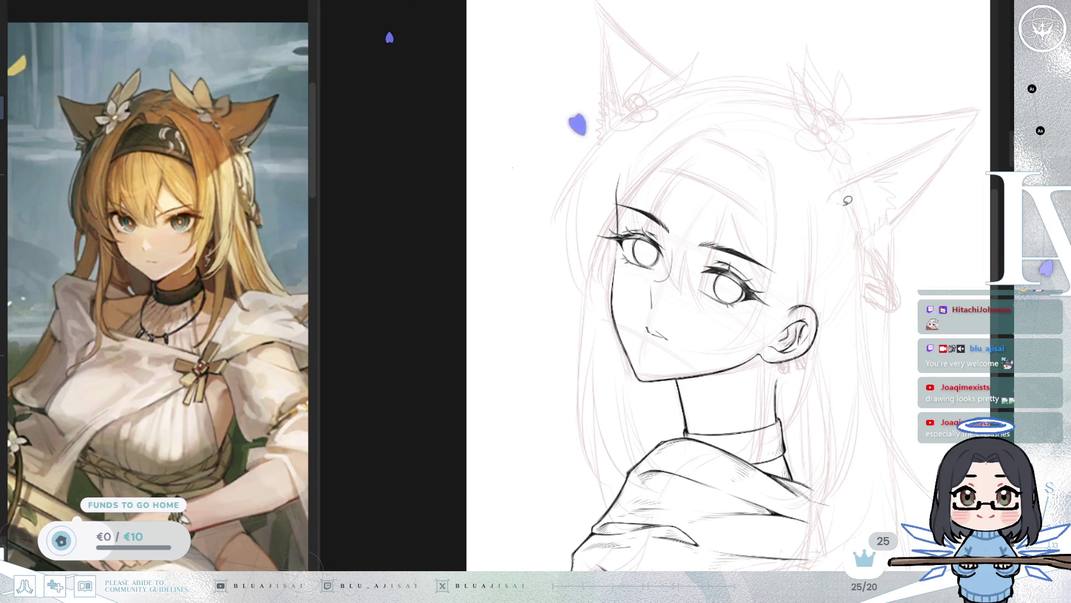
{"action": "scroll", "coordinate": [840, 212], "scroll_direction": "up", "scroll_amount": 3}
{"action": "key", "text": "h"}
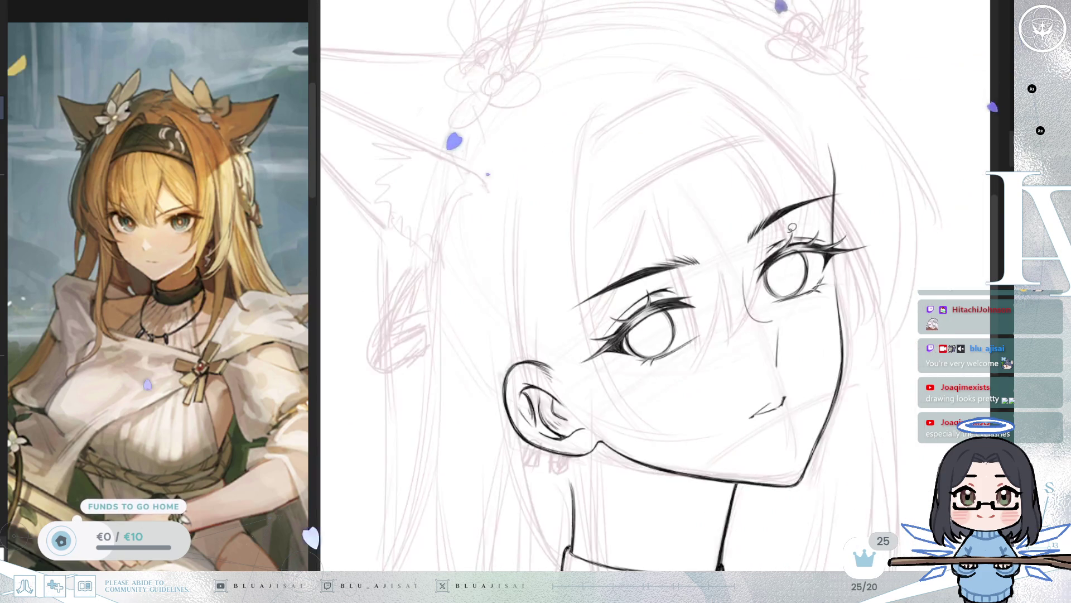
{"action": "scroll", "coordinate": [704, 276], "scroll_direction": "up", "scroll_amount": 2}
{"action": "left_click_drag", "start_coordinate": [674, 253], "coordinate": [692, 287]}
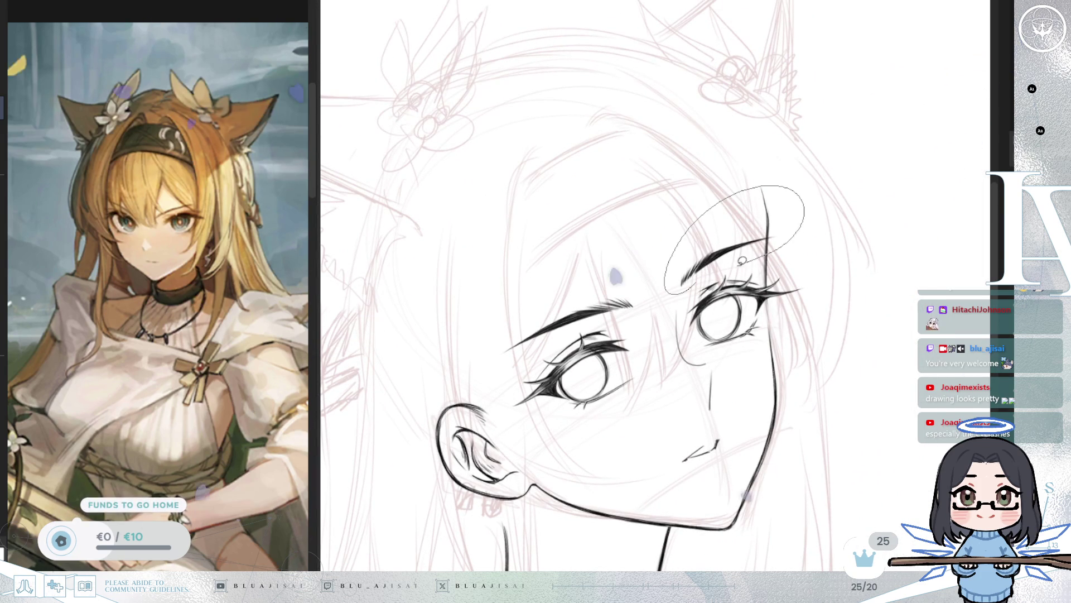
{"action": "key", "text": "ctrl+t"}
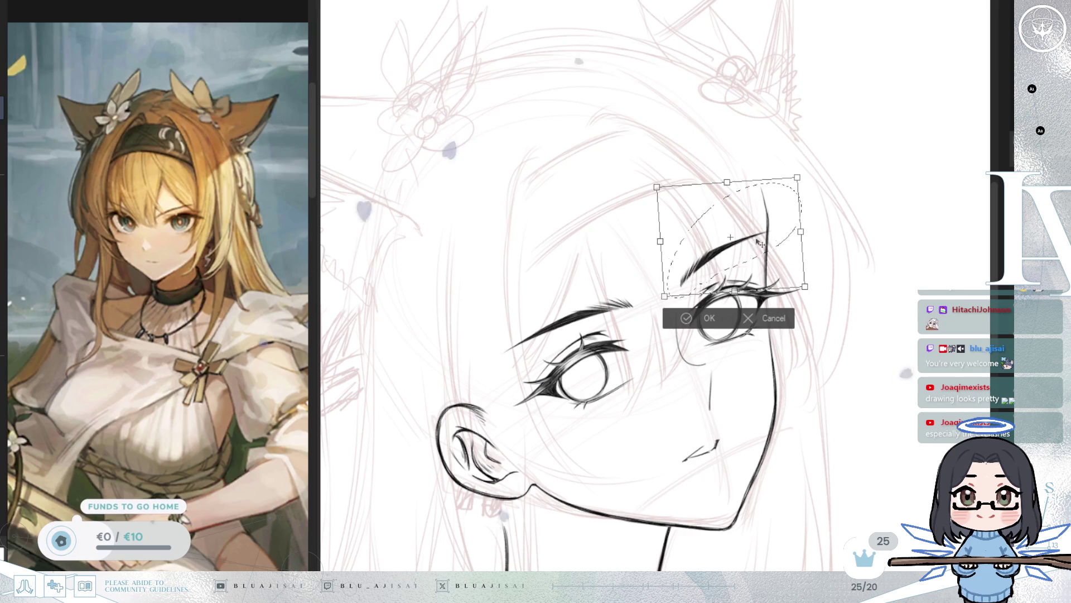
{"action": "left_click_drag", "start_coordinate": [753, 250], "coordinate": [740, 260]}
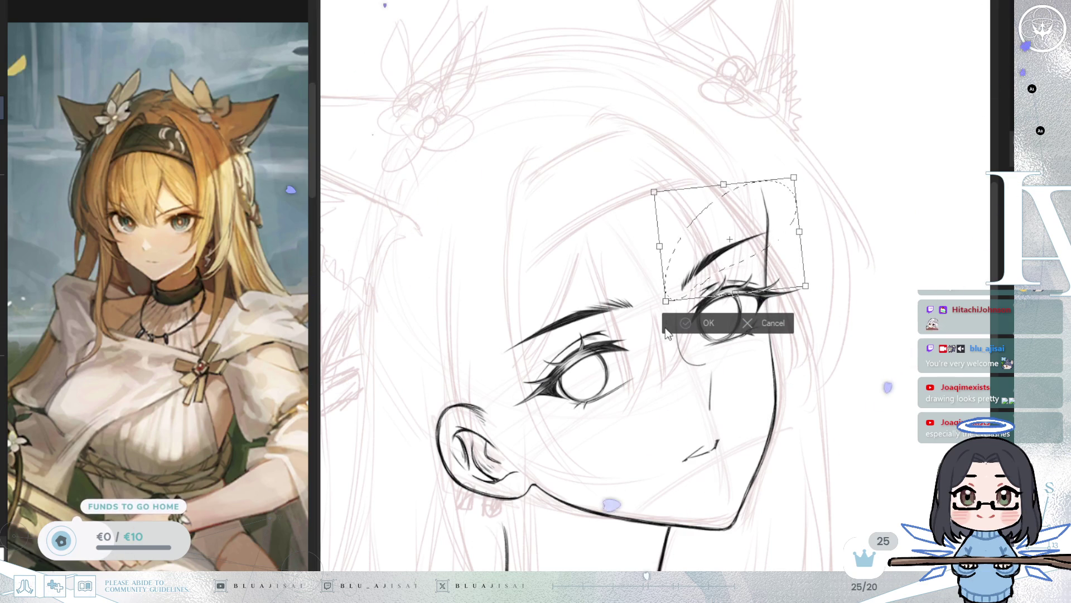
{"action": "key", "text": "Return"}
{"action": "key", "text": "h"}
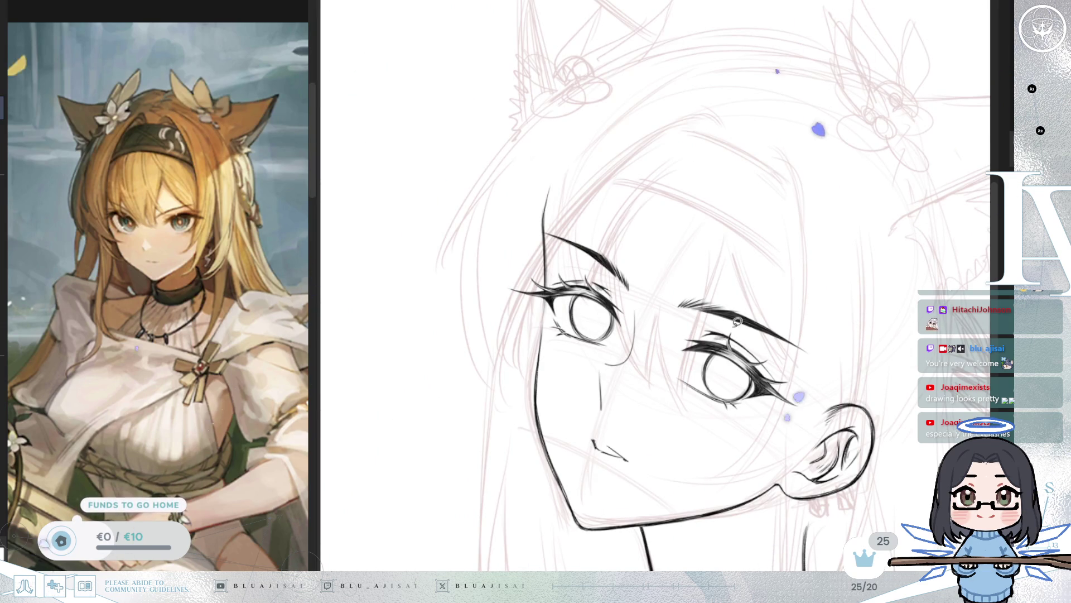
{"action": "left_click_drag", "start_coordinate": [741, 327], "coordinate": [675, 306]}
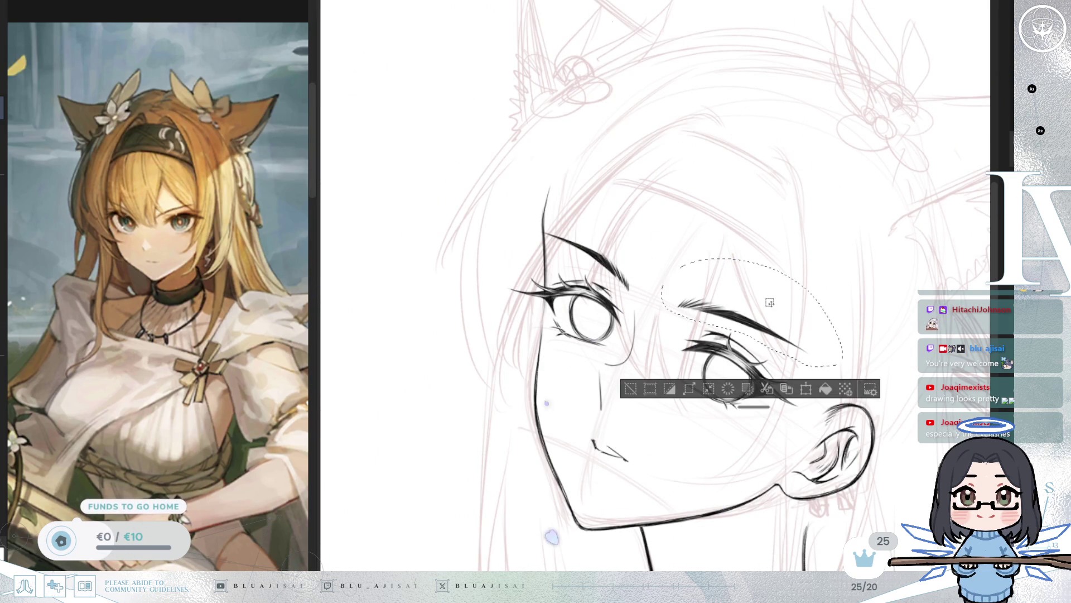
{"action": "key", "text": "ctrl+t"}
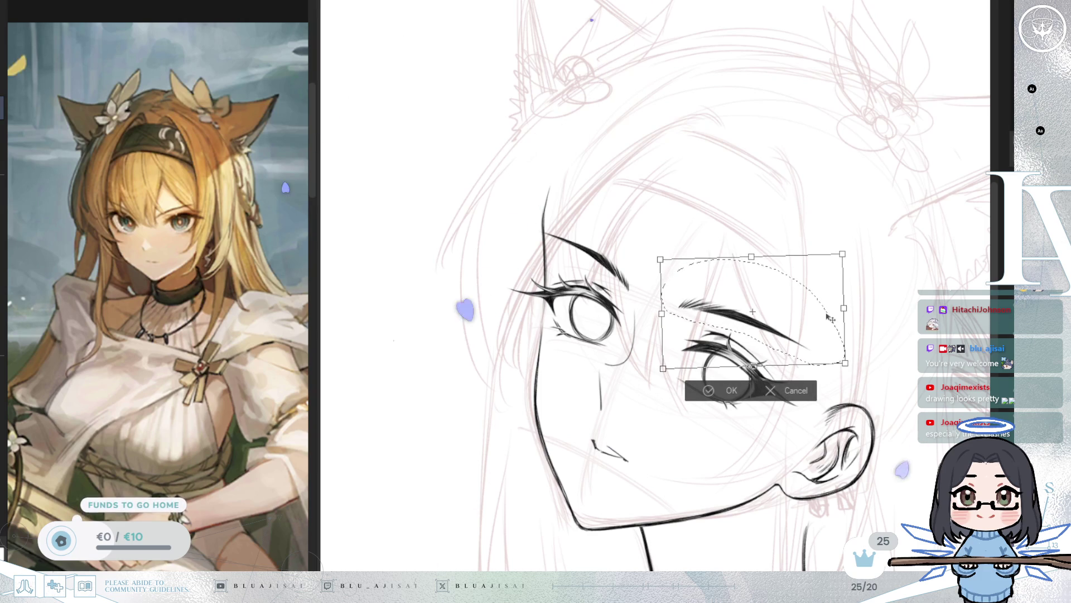
{"action": "key", "text": "Escape"}
{"action": "key", "text": "ctrl+d"}
{"action": "scroll", "coordinate": [725, 313], "scroll_direction": "down", "scroll_amount": 5}
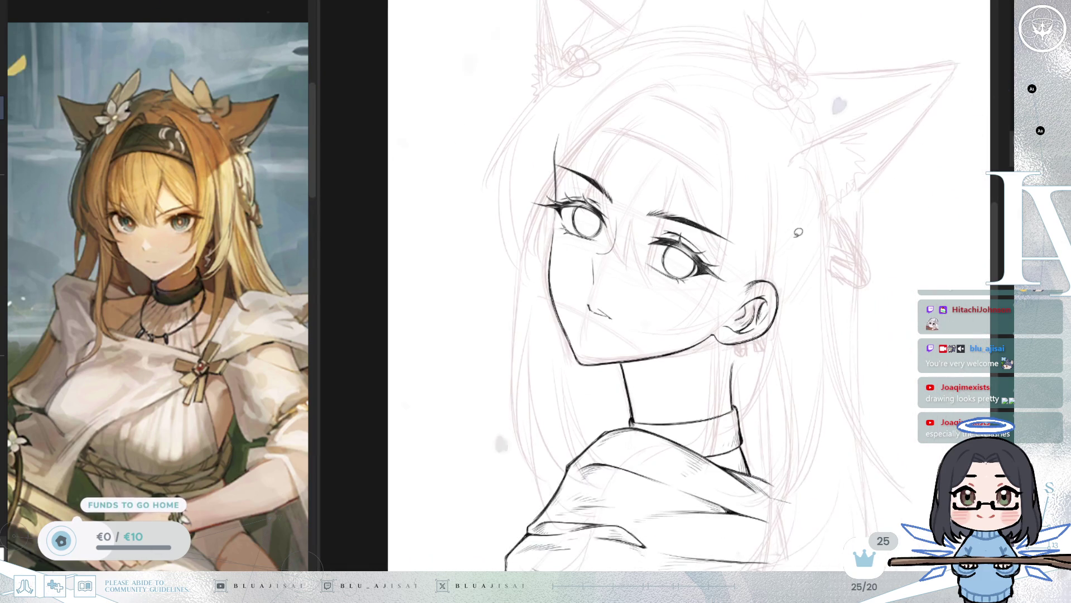
Step: Zoom out and flip the drawing back and forth to compare mirrored and normal
{"action": "scroll", "coordinate": [827, 298], "scroll_direction": "down", "scroll_amount": 3}
{"action": "key", "text": "h"}
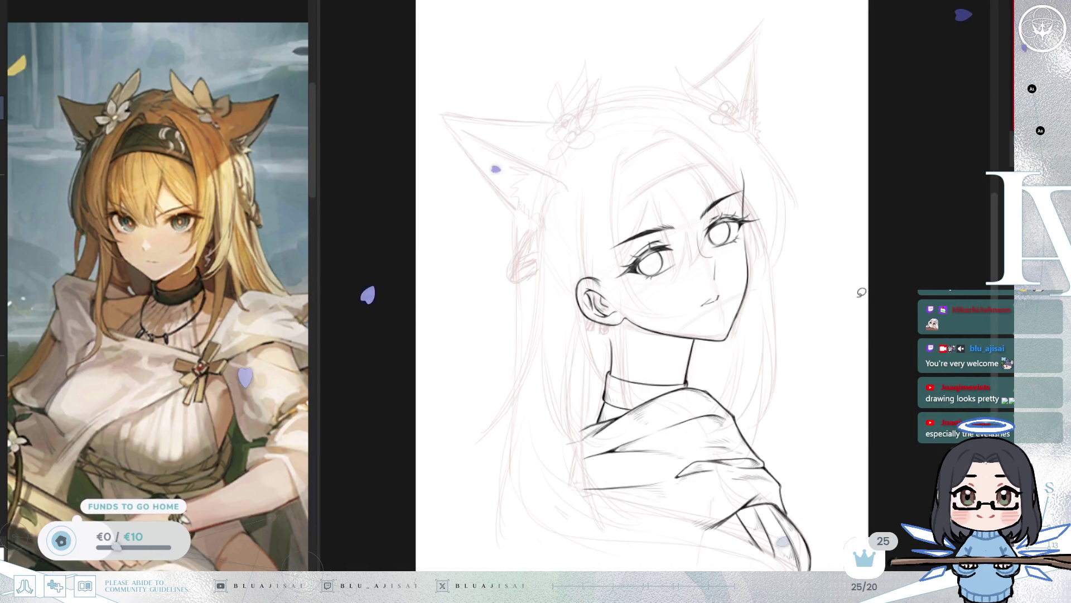
{"action": "key", "text": "h"}
{"action": "scroll", "coordinate": [860, 304], "scroll_direction": "down", "scroll_amount": 5}
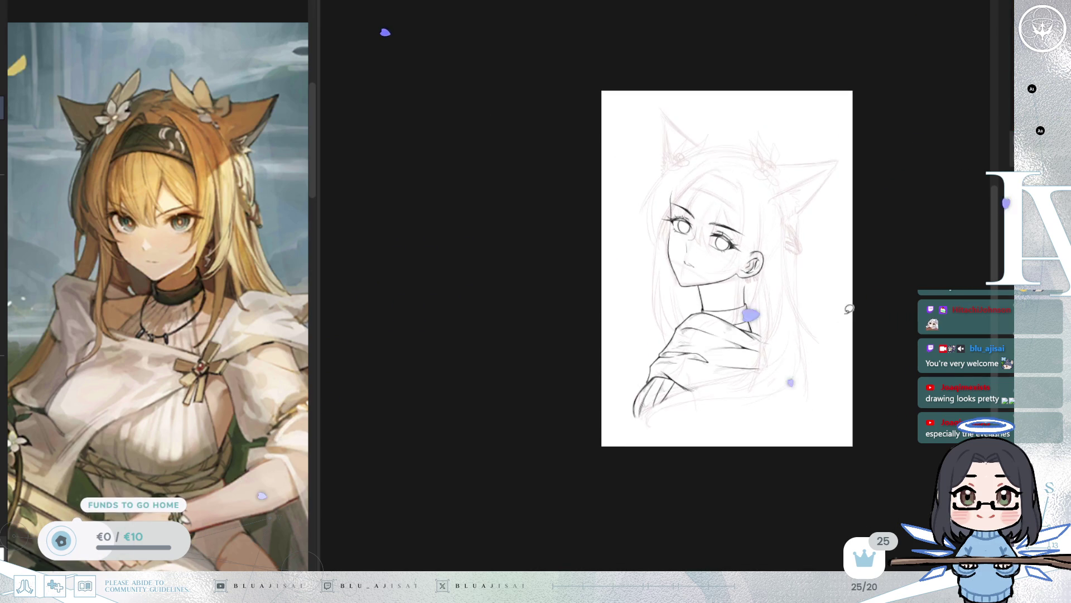
{"action": "key", "text": "h"}
{"action": "key", "text": "h"}
{"action": "key", "text": "h"}
{"action": "scroll", "coordinate": [803, 349], "scroll_direction": "up", "scroll_amount": 5}
{"action": "key", "text": "h"}
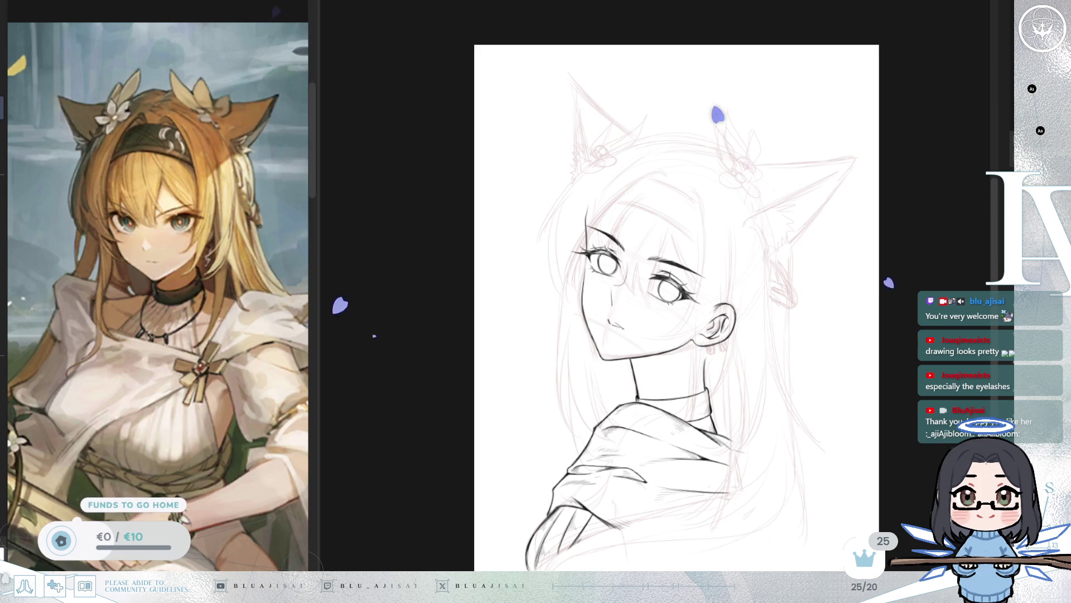
Step: Mirror the face again and zoom and pan to inspect it closely
{"action": "scroll", "coordinate": [746, 301], "scroll_direction": "up", "scroll_amount": 2}
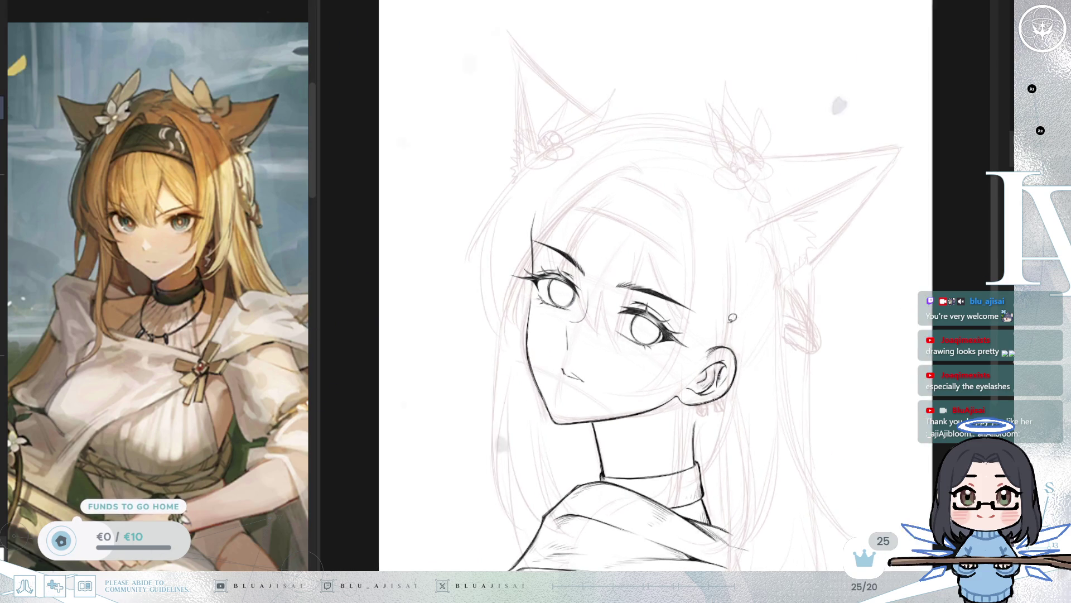
{"action": "key", "text": "h"}
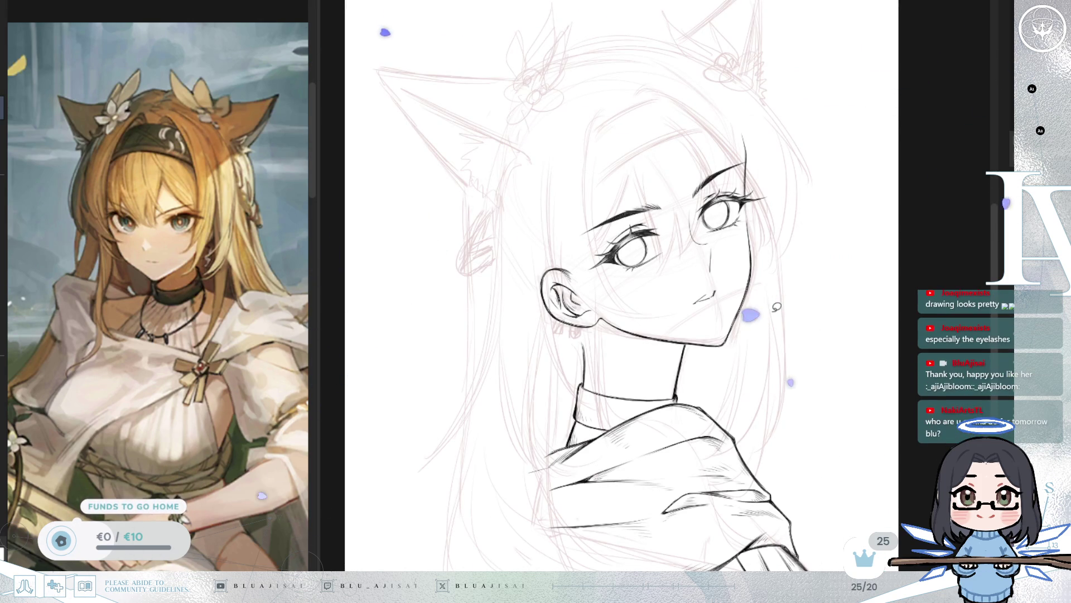
{"action": "scroll", "coordinate": [777, 306], "scroll_direction": "up", "scroll_amount": 3}
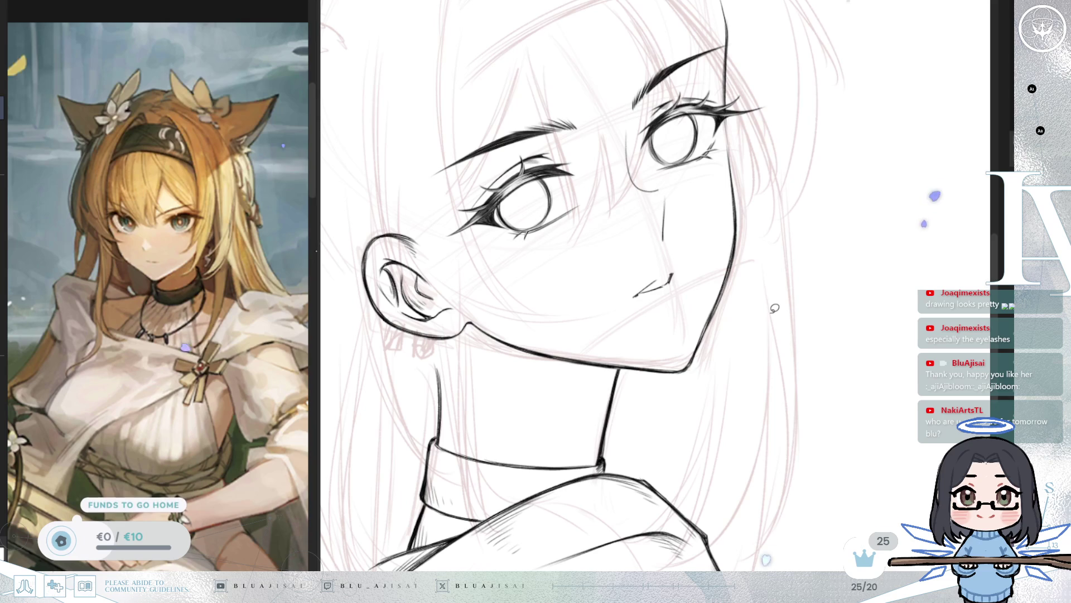
{"action": "scroll", "coordinate": [774, 308], "scroll_direction": "down", "scroll_amount": 5}
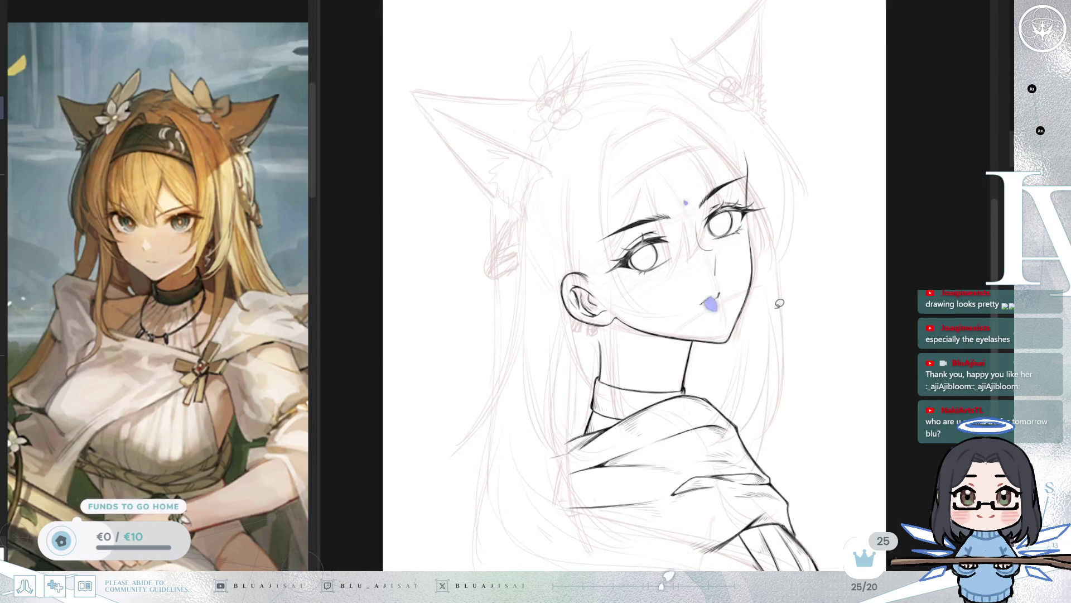
{"action": "left_click_drag", "start_coordinate": [791, 324], "coordinate": [790, 342]}
{"action": "scroll", "coordinate": [788, 313], "scroll_direction": "up", "scroll_amount": 1}
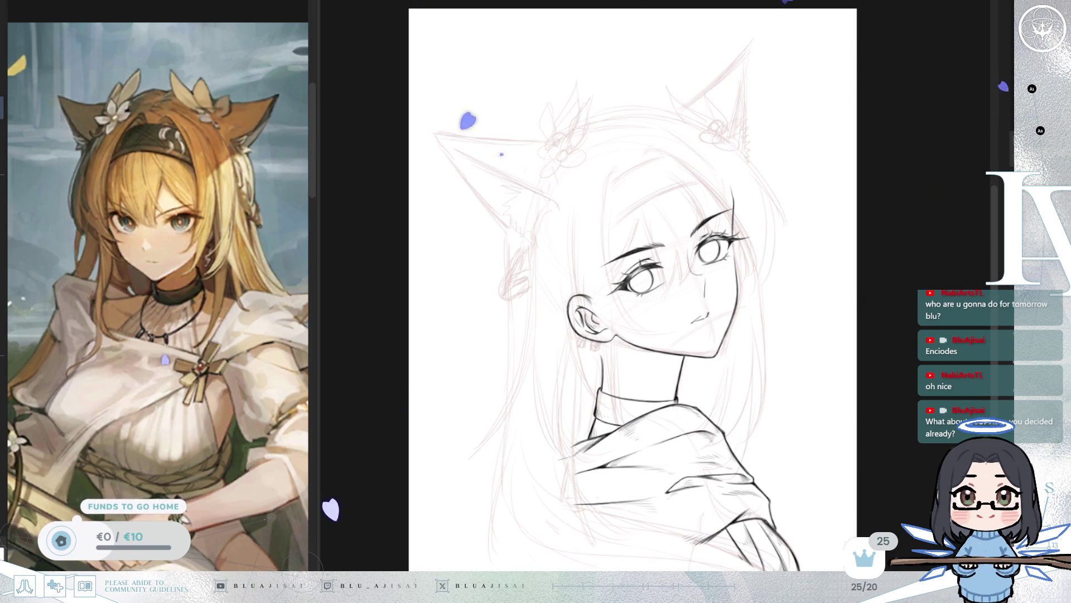
{"action": "key", "text": "ctrl+plus"}
Step: Zoom in on the mouth and add short strokes forming a small hook at the lip corner
{"action": "key", "text": "ctrl+plus"}
{"action": "key", "text": "ctrl+plus"}
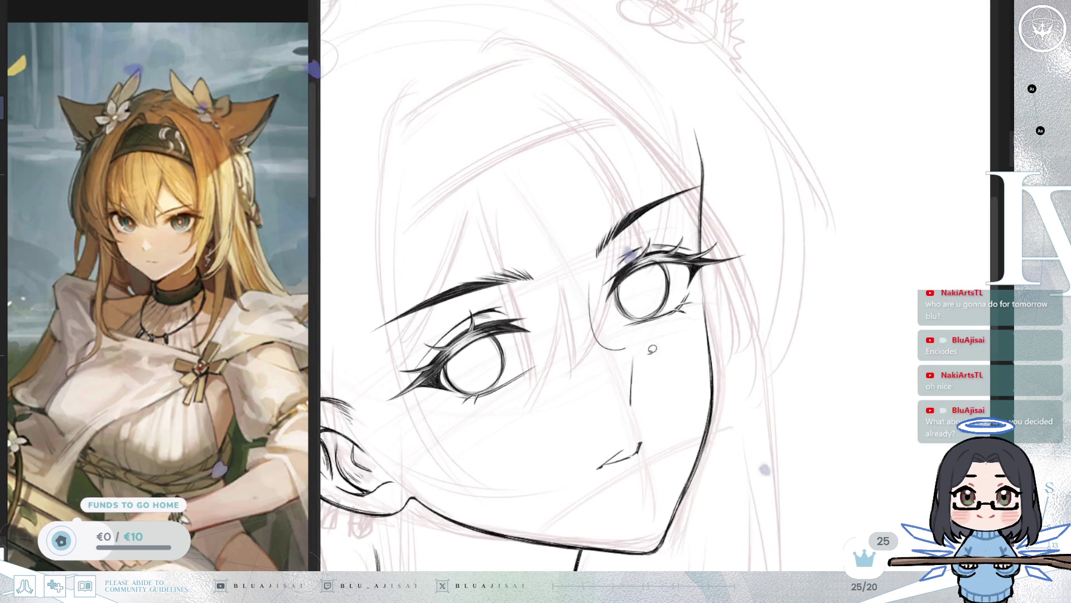
{"action": "key", "text": "ctrl+plus"}
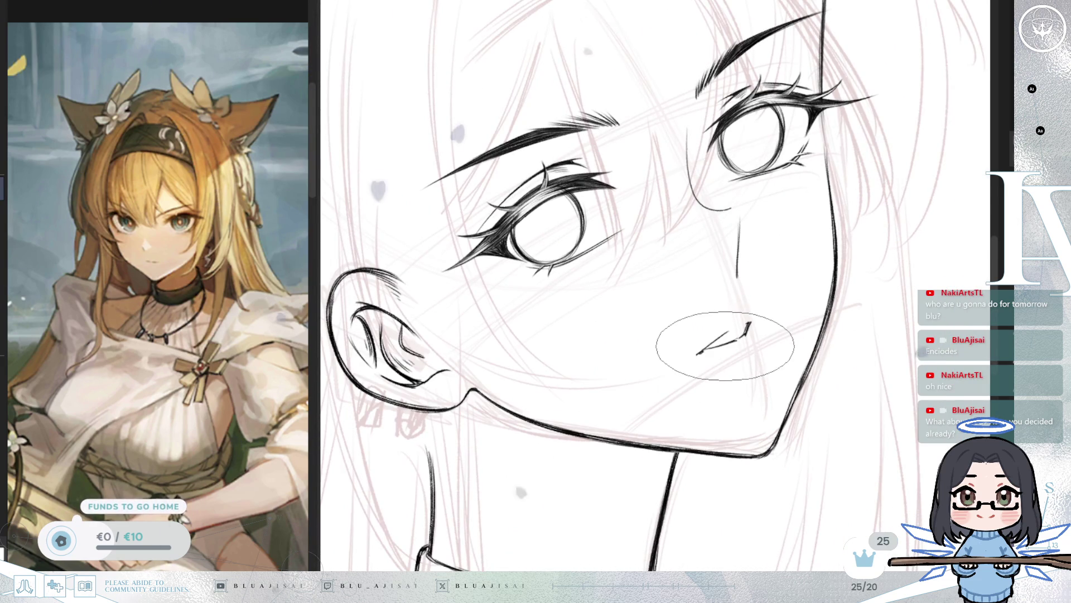
{"action": "key", "text": "ctrl+minus"}
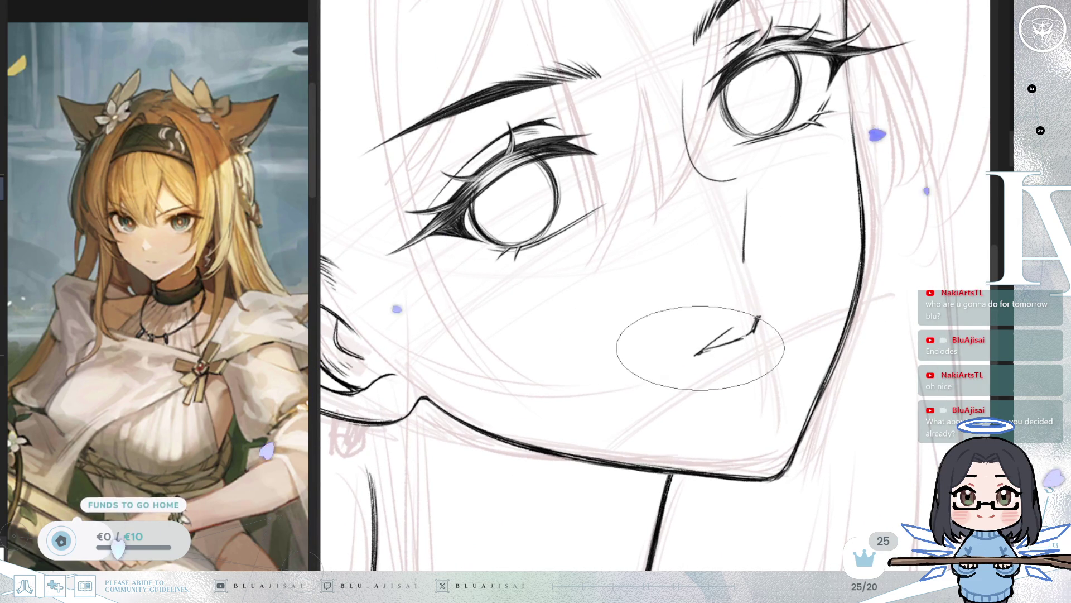
{"action": "key", "text": "ctrl+plus"}
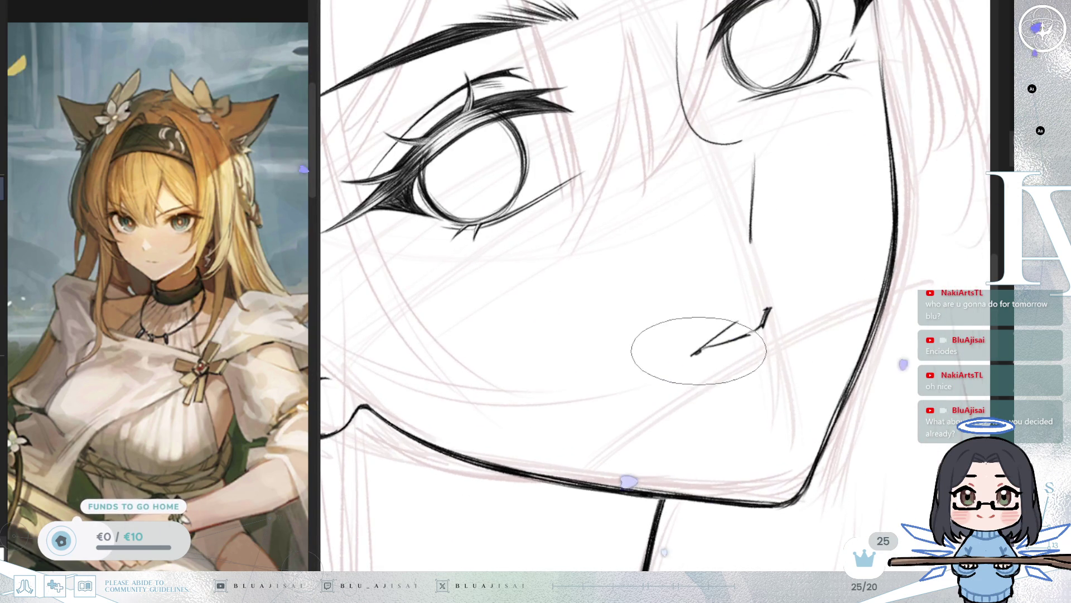
{"action": "key", "text": "ctrl+minus"}
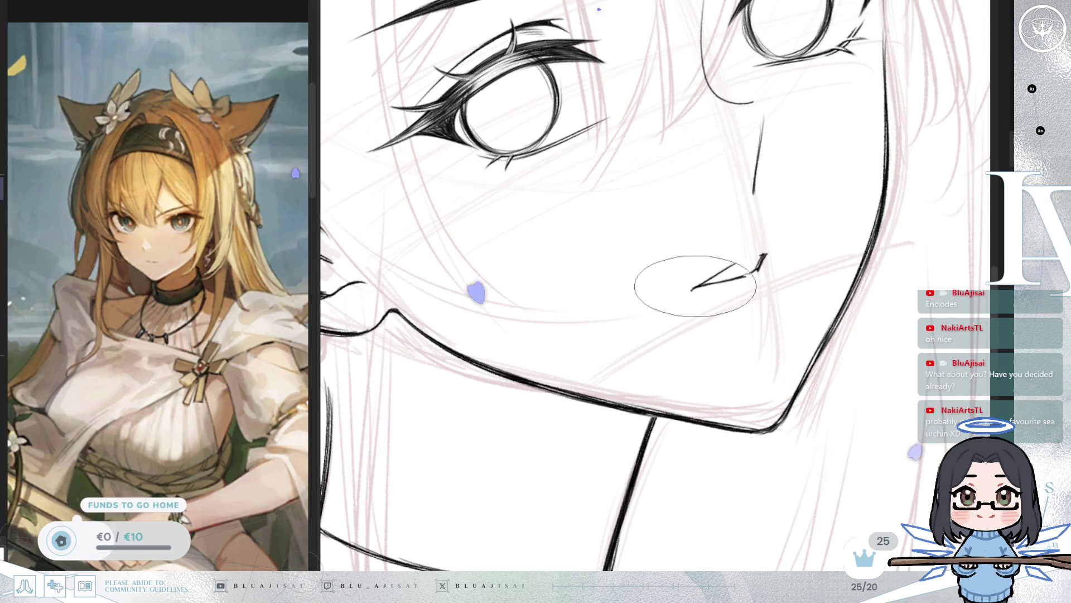
{"action": "key", "text": "ctrl+plus"}
{"action": "left_click_drag", "start_coordinate": [739, 258], "coordinate": [754, 252]}
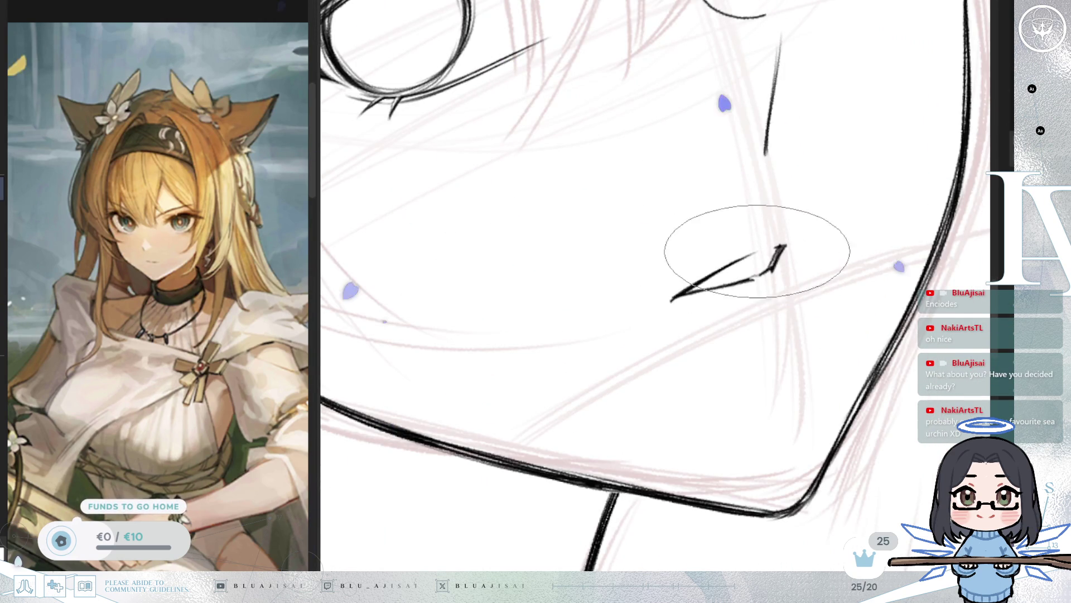
{"action": "left_click_drag", "start_coordinate": [720, 289], "coordinate": [692, 292]}
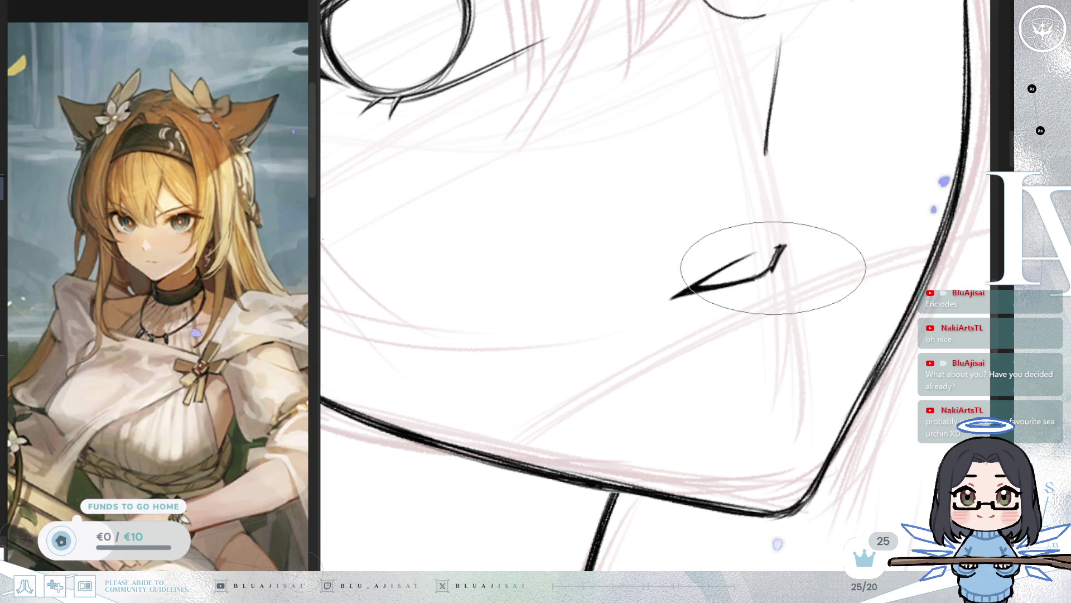
{"action": "left_click_drag", "start_coordinate": [781, 248], "coordinate": [759, 278]}
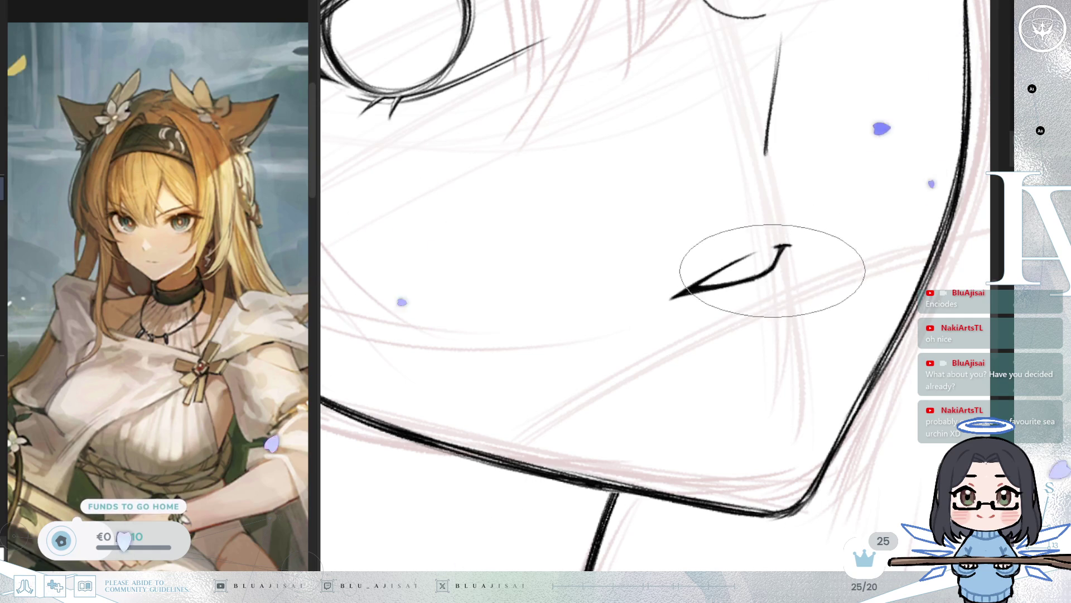
Step: Rotate the view upright, unflip it, and zoom out to see the whole face
{"action": "mouse_move", "coordinate": [796, 263]}
{"action": "left_mouse_down"}
{"action": "mouse_move", "coordinate": [789, 227]}
{"action": "mouse_move", "coordinate": [794, 234]}
{"action": "mouse_move", "coordinate": [694, 192]}
{"action": "left_mouse_up"}
{"action": "left_click_drag", "start_coordinate": [677, 232], "coordinate": [688, 219]}
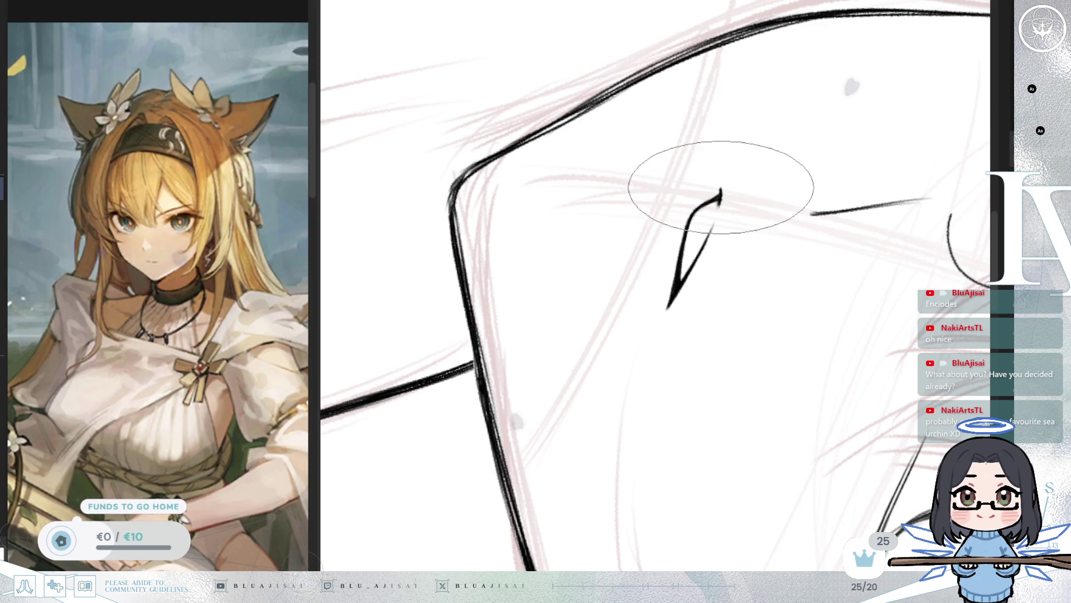
{"action": "key", "text": "m"}
{"action": "key", "text": "Delete"}
{"action": "key", "text": "Delete"}
{"action": "key", "text": "Delete"}
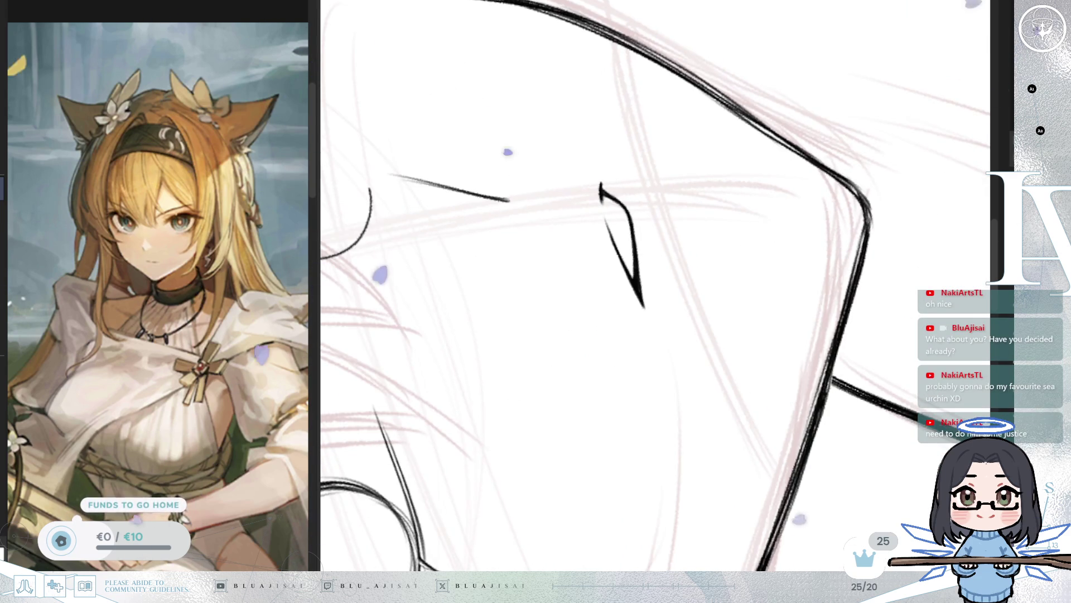
{"action": "key", "text": "Delete"}
{"action": "key", "text": "Delete"}
{"action": "key", "text": "Delete"}
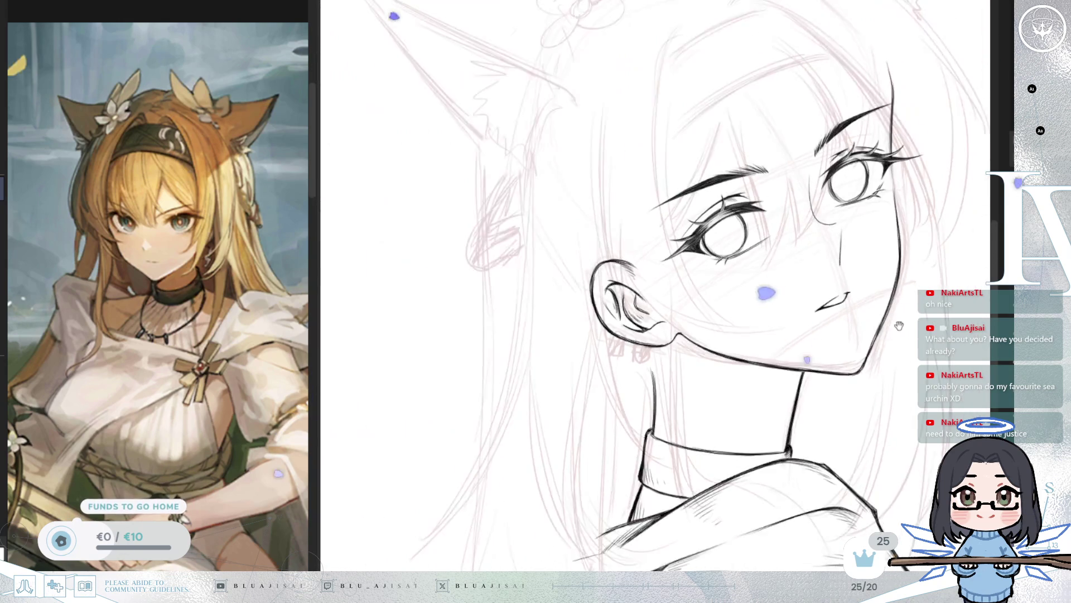
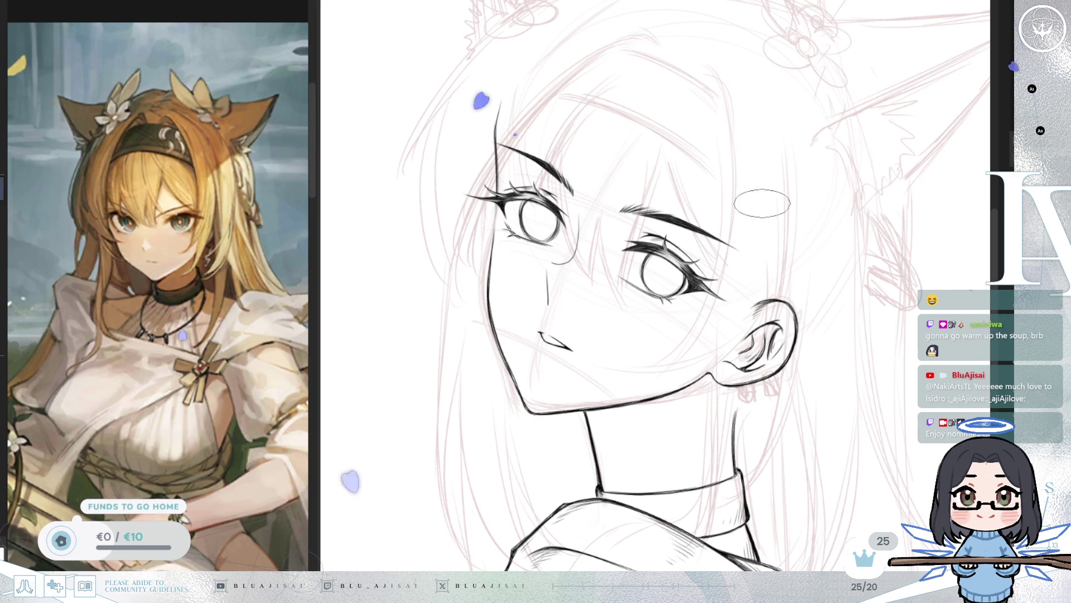
Step: Center the face, mirror the canvas horizontally, and zoom in onto the eyes
{"action": "scroll", "coordinate": [560, 315], "scroll_direction": "up", "scroll_amount": 3}
{"action": "left_click_drag", "start_coordinate": [560, 315], "coordinate": [626, 327]}
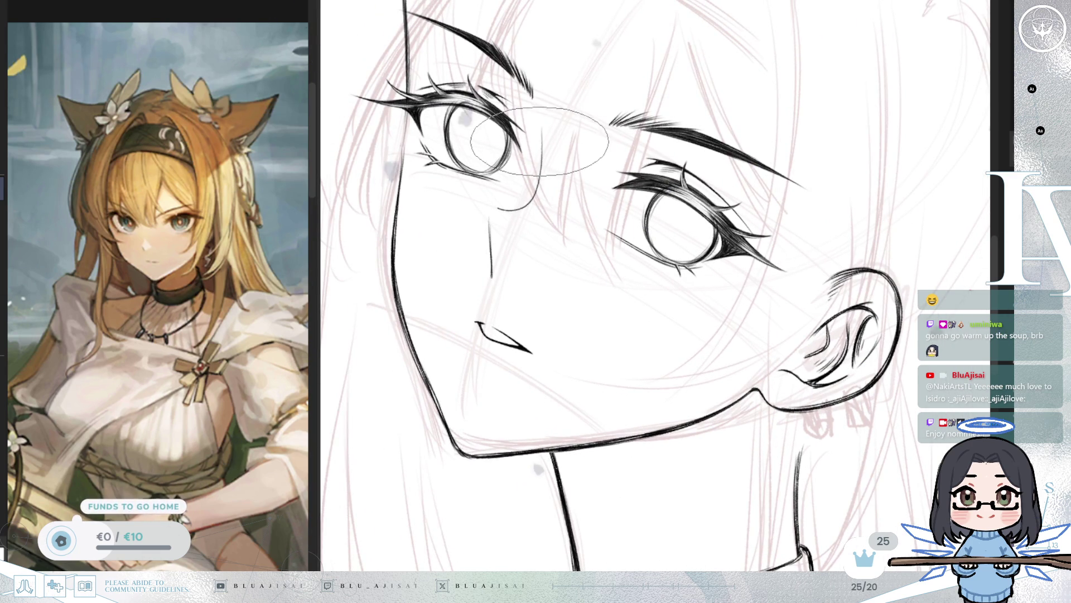
{"action": "key", "text": "h"}
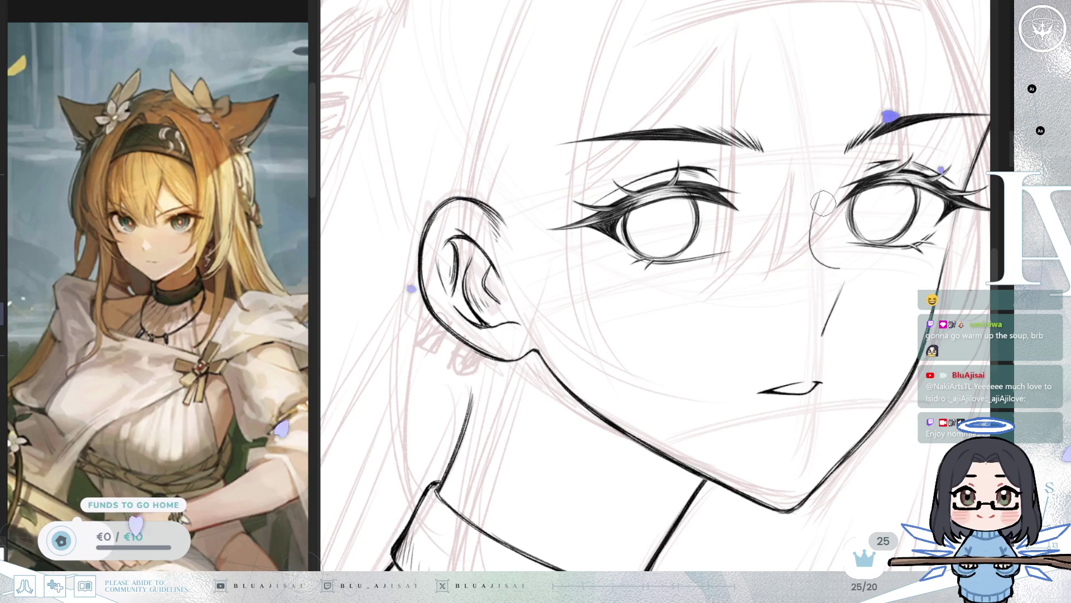
{"action": "mouse_move", "coordinate": [782, 272]}
{"action": "left_mouse_down"}
{"action": "mouse_move", "coordinate": [882, 218]}
{"action": "mouse_move", "coordinate": [900, 248]}
{"action": "left_mouse_up"}
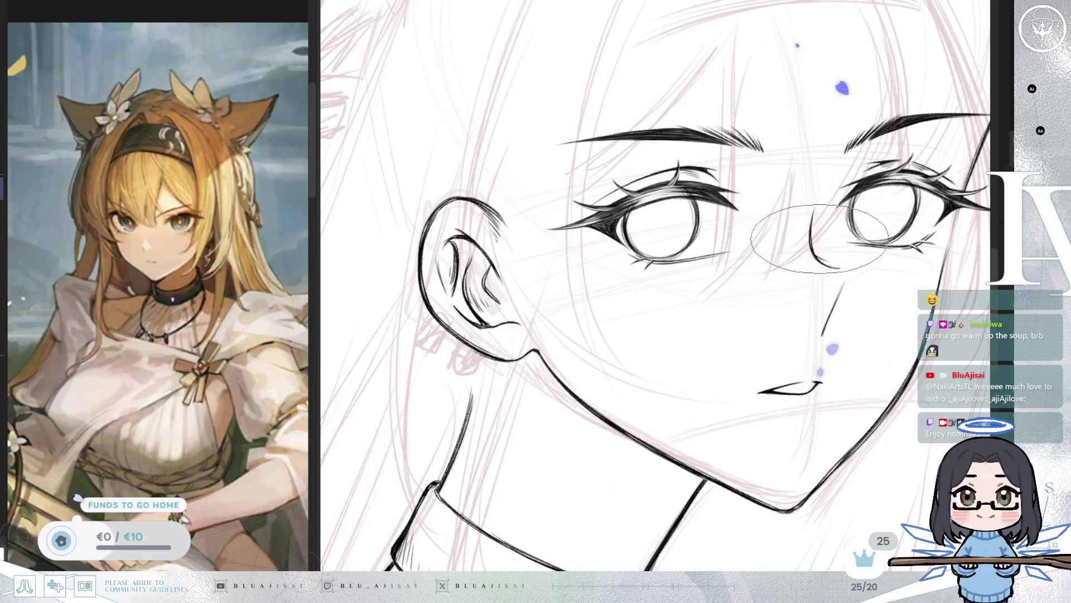
{"action": "scroll", "coordinate": [798, 167], "scroll_direction": "up", "scroll_amount": 2}
{"action": "left_click_drag", "start_coordinate": [815, 175], "coordinate": [787, 176]}
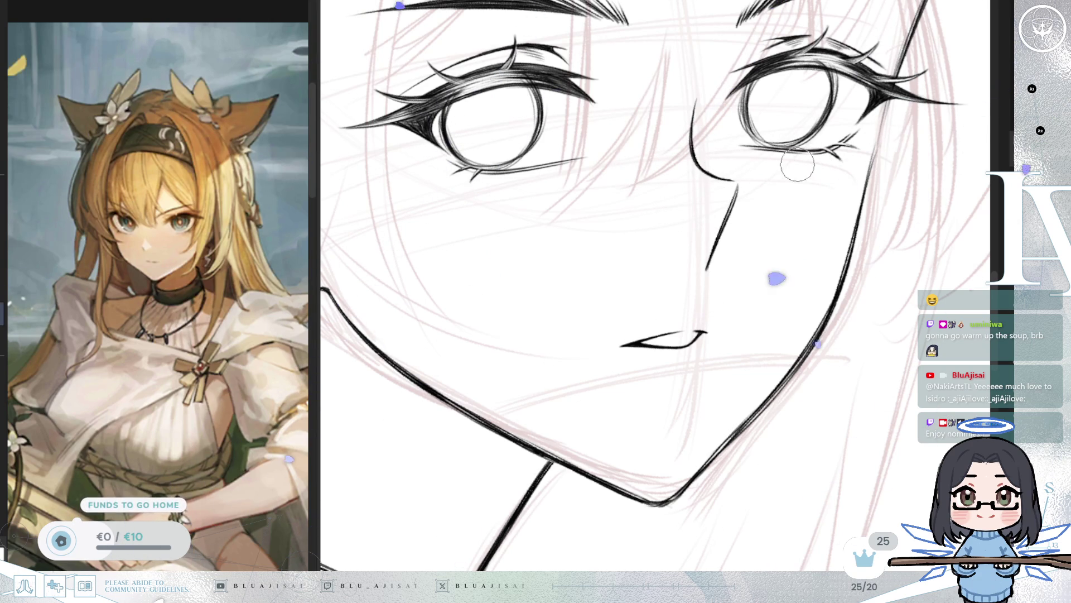
Step: Fine-tune zoom and pan on the face, then rotate the view slightly
{"action": "scroll", "coordinate": [759, 168], "scroll_direction": "down", "scroll_amount": 1}
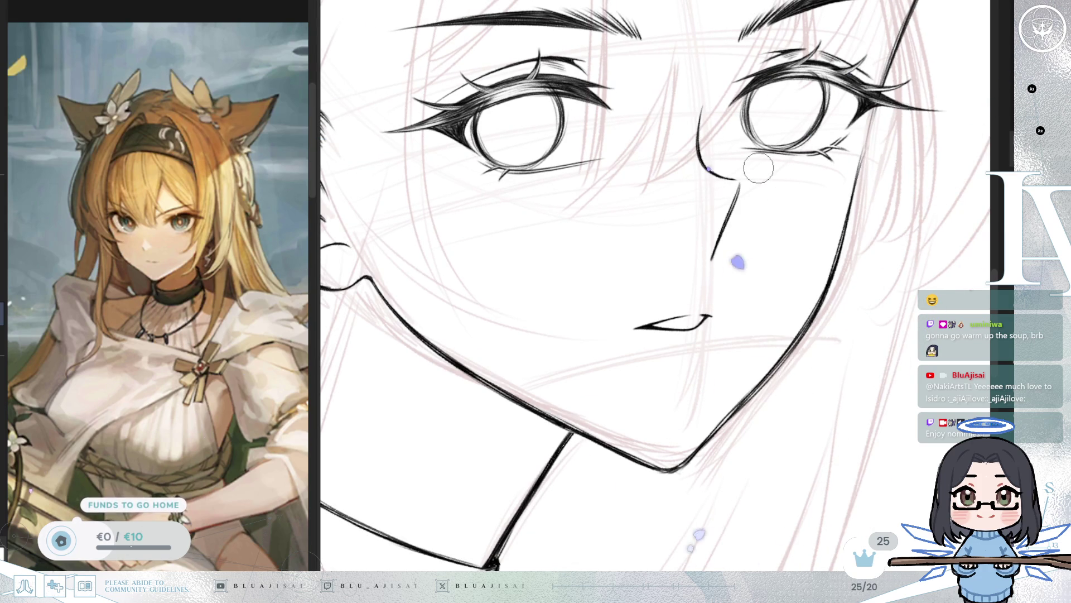
{"action": "scroll", "coordinate": [759, 168], "scroll_direction": "down", "scroll_amount": 2}
{"action": "scroll", "coordinate": [777, 183], "scroll_direction": "up", "scroll_amount": 2}
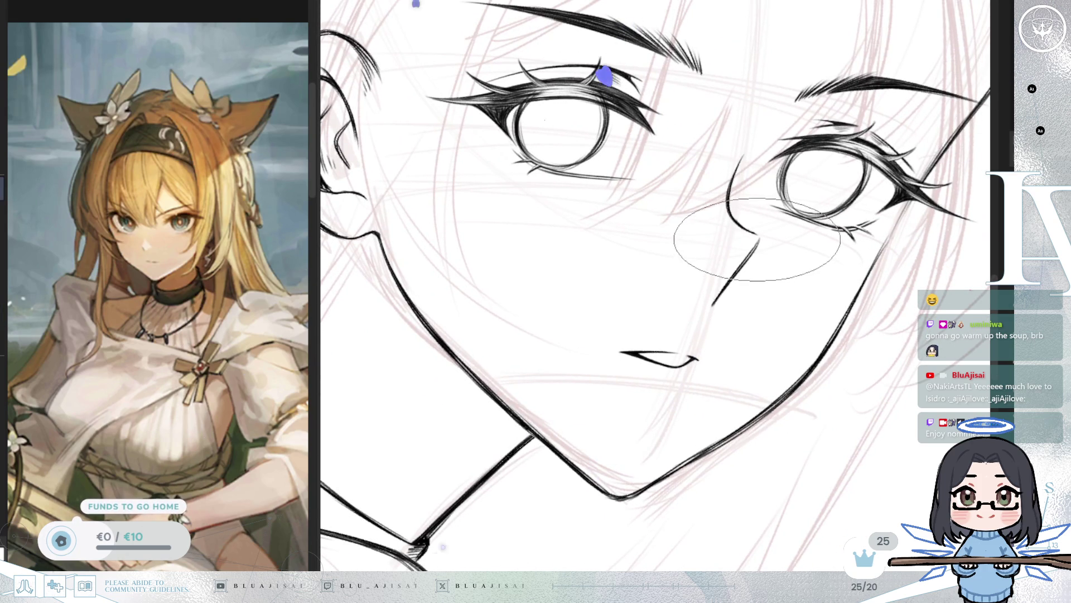
{"action": "scroll", "coordinate": [718, 282], "scroll_direction": "down", "scroll_amount": 2}
{"action": "scroll", "coordinate": [743, 215], "scroll_direction": "up", "scroll_amount": 1}
{"action": "scroll", "coordinate": [722, 283], "scroll_direction": "up", "scroll_amount": 2}
{"action": "left_click_drag", "start_coordinate": [721, 280], "coordinate": [782, 339]}
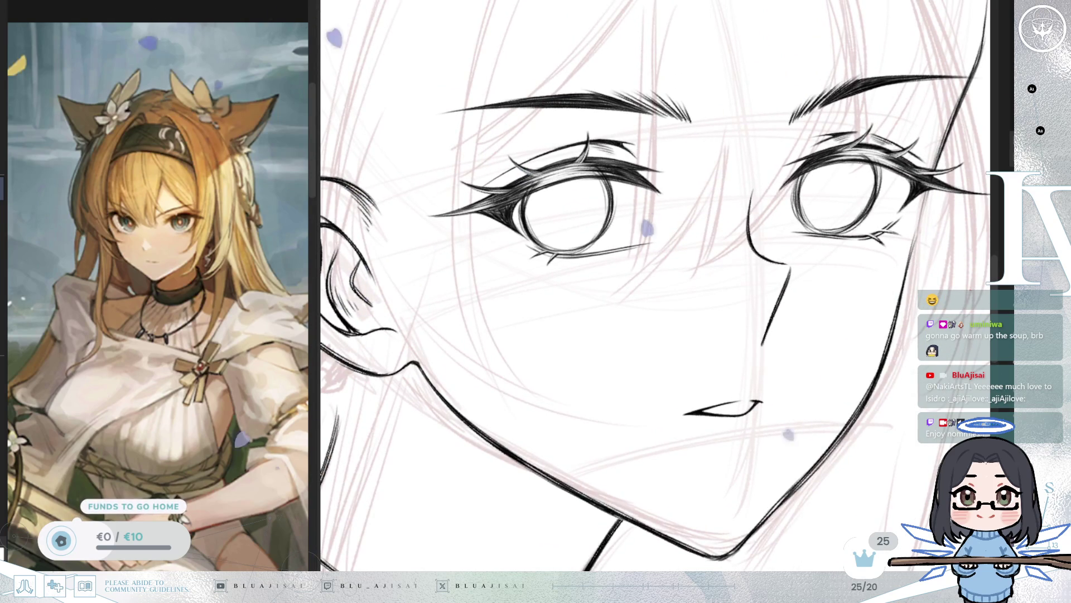
{"action": "key", "text": "minus"}
{"action": "key", "text": "minus"}
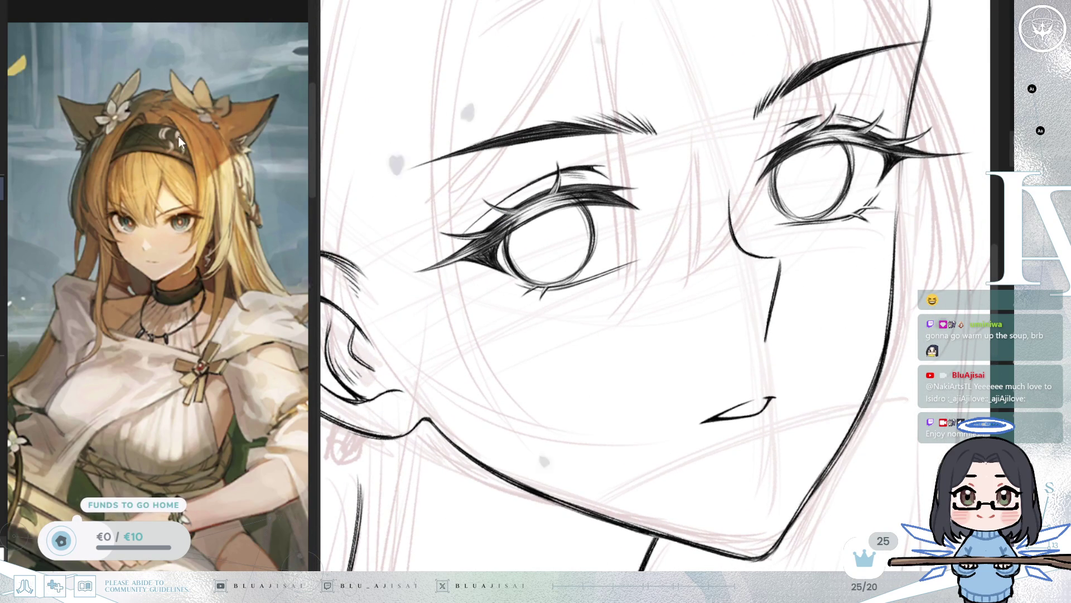
Step: Lasso the left eye and slightly tilt, resize and flatten its top edge
{"action": "mouse_move", "coordinate": [569, 145]}
{"action": "left_mouse_down"}
{"action": "mouse_move", "coordinate": [474, 218]}
{"action": "mouse_move", "coordinate": [591, 153]}
{"action": "left_mouse_up"}
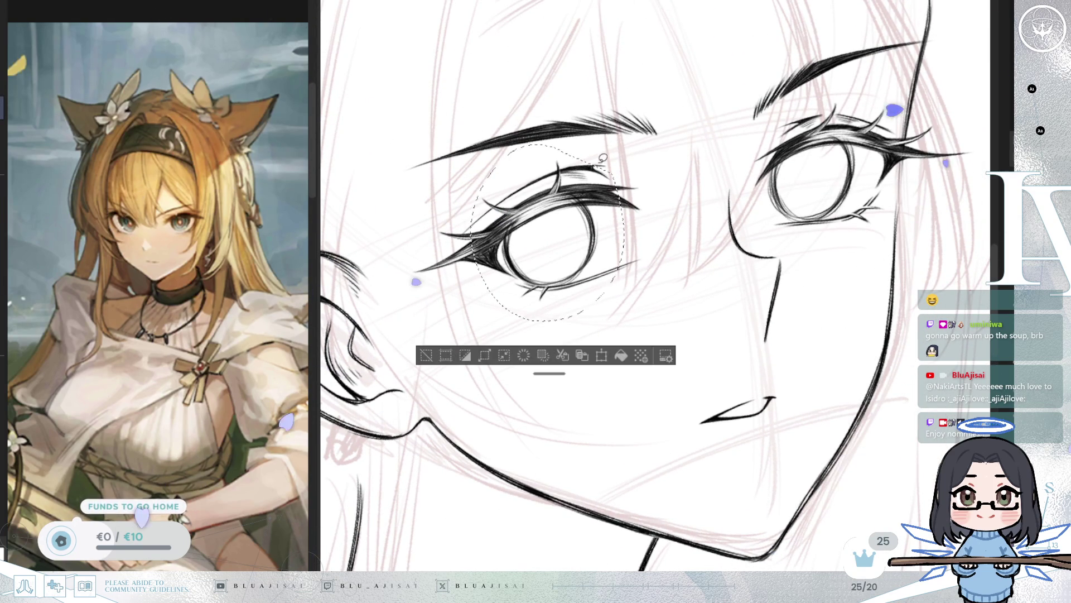
{"action": "key", "text": "ctrl+t"}
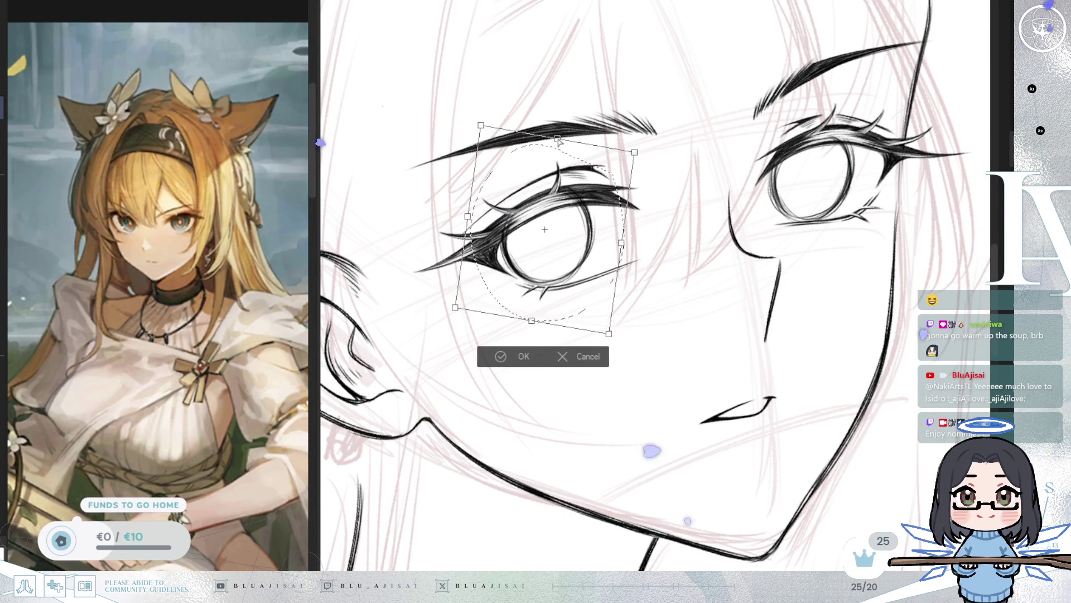
{"action": "left_click_drag", "start_coordinate": [533, 323], "coordinate": [540, 325]}
{"action": "left_click_drag", "start_coordinate": [558, 139], "coordinate": [554, 144]}
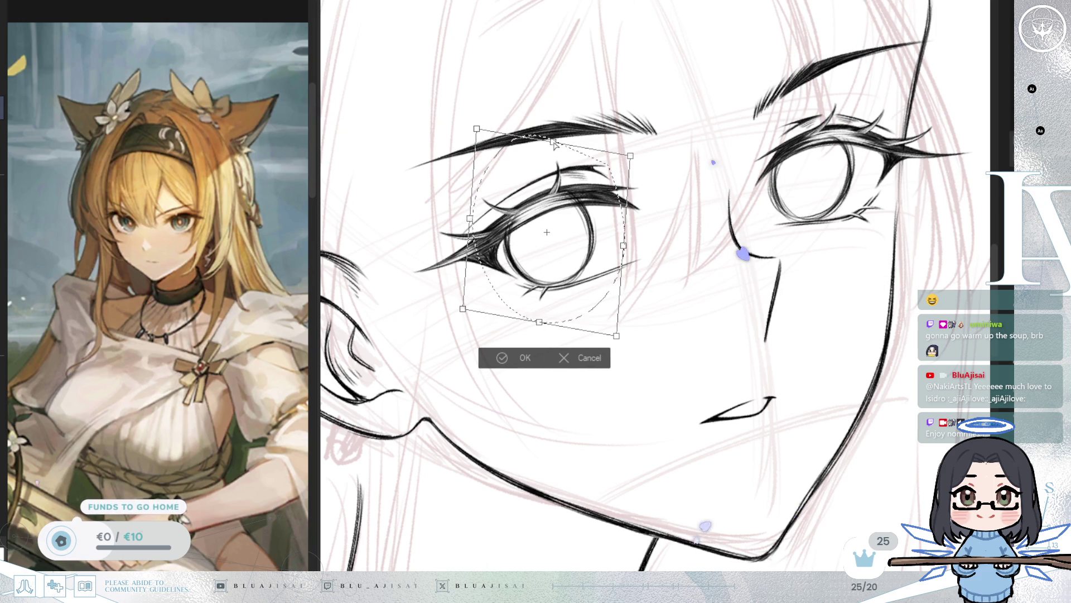
{"action": "left_click", "coordinate": [499, 360]}
Step: Lasso the right eye and stretch it a little taller to match
{"action": "left_click_drag", "start_coordinate": [779, 115], "coordinate": [784, 108]}
{"action": "left_click", "coordinate": [752, 291]}
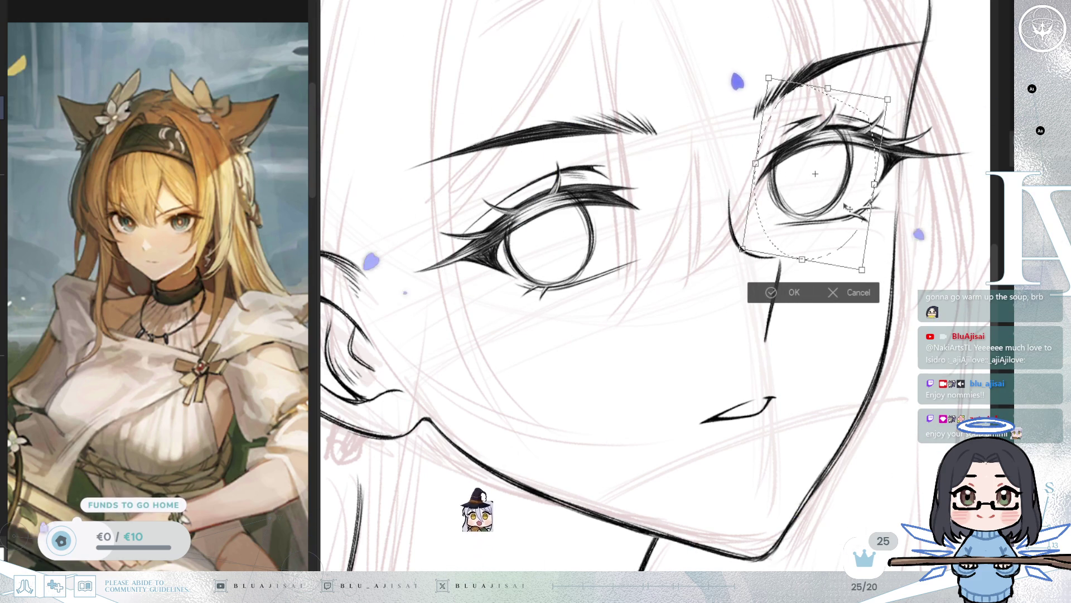
{"action": "left_click_drag", "start_coordinate": [800, 260], "coordinate": [801, 270]}
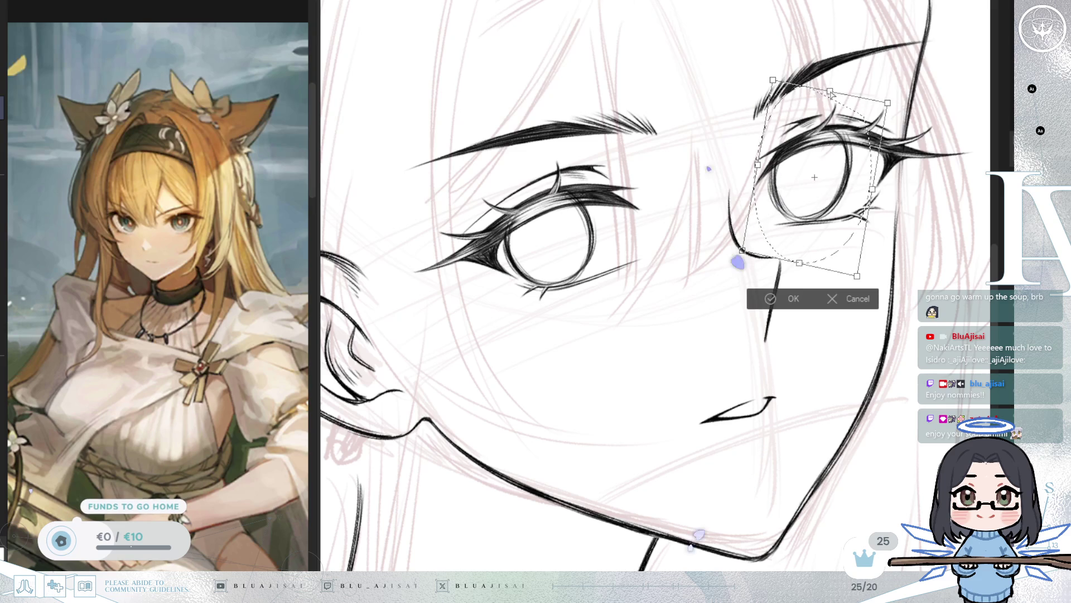
{"action": "scroll", "coordinate": [742, 296], "scroll_direction": "down", "scroll_amount": 2}
{"action": "left_click", "coordinate": [787, 298]}
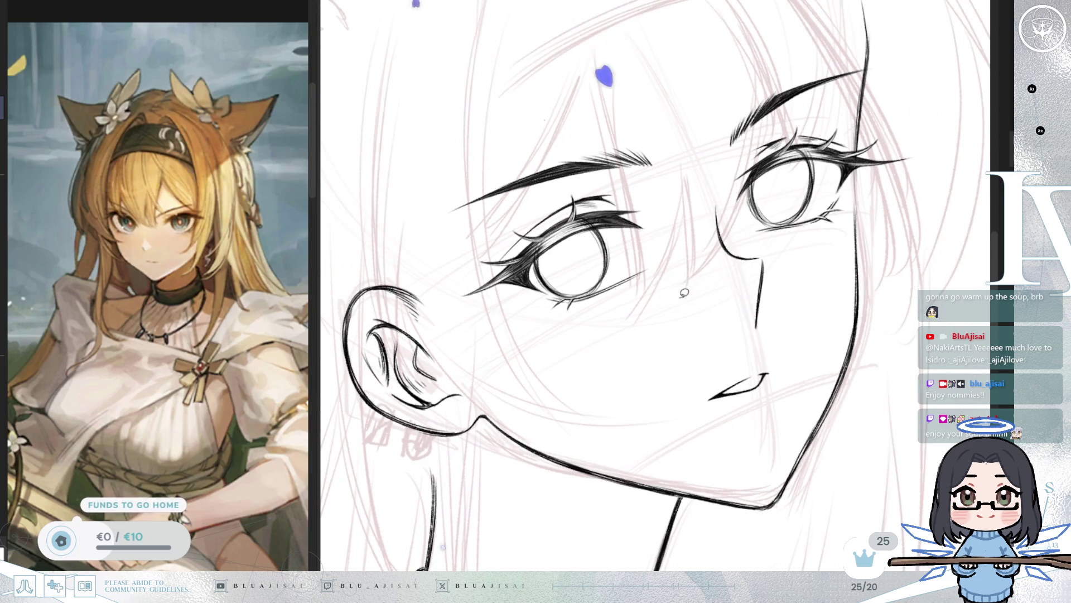
Step: Unmirror the canvas, then zoom, pan and tilt in close on the eyes
{"action": "scroll", "coordinate": [809, 293], "scroll_direction": "down", "scroll_amount": 1}
{"action": "key", "text": "h"}
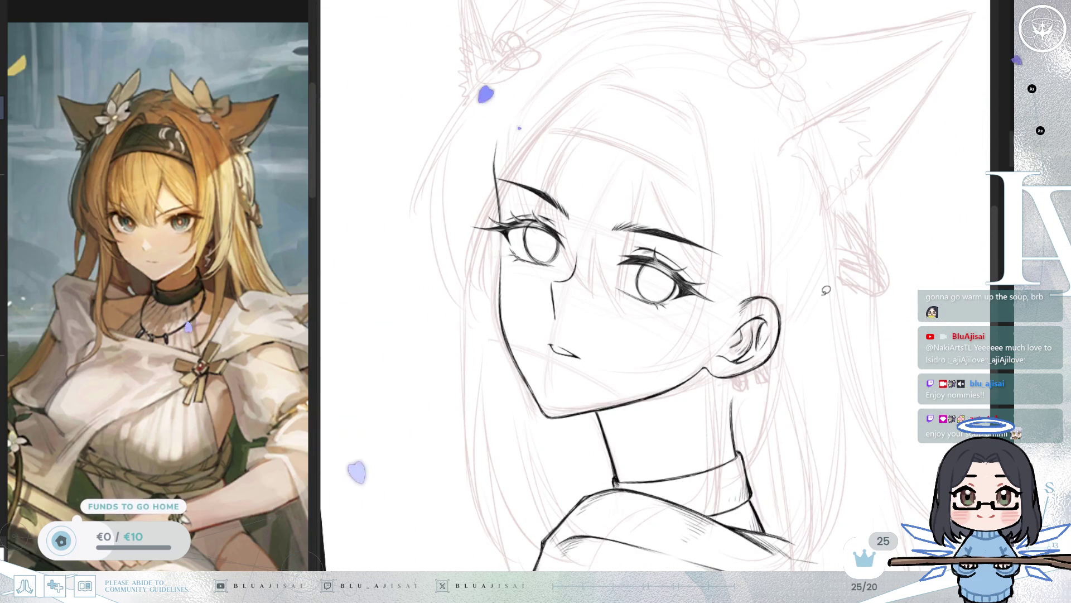
{"action": "scroll", "coordinate": [824, 291], "scroll_direction": "up", "scroll_amount": 2}
{"action": "scroll", "coordinate": [781, 282], "scroll_direction": "up", "scroll_amount": 2}
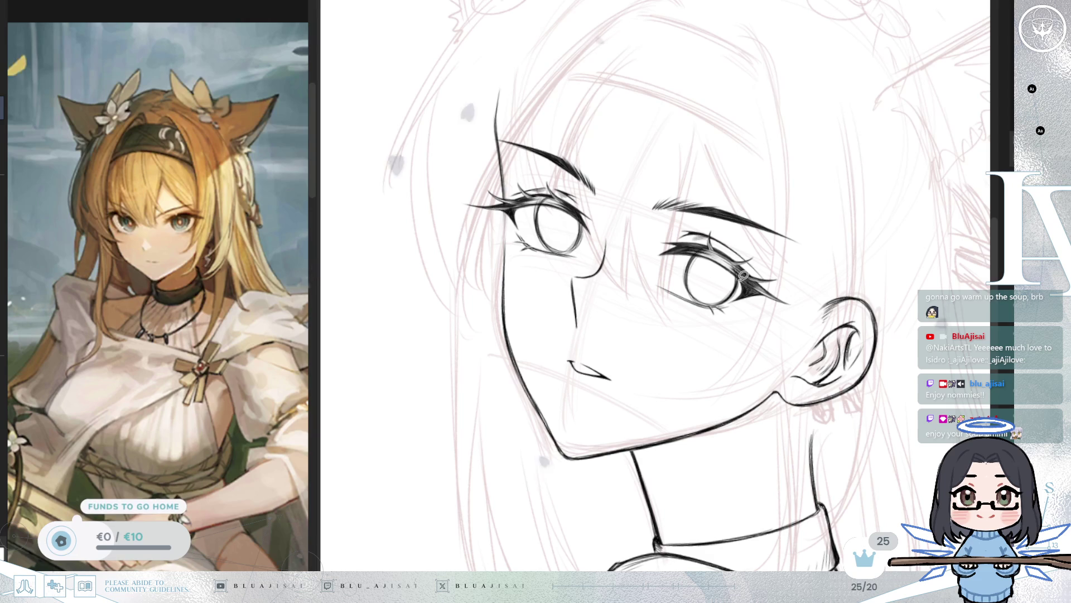
{"action": "scroll", "coordinate": [745, 310], "scroll_direction": "up", "scroll_amount": 1}
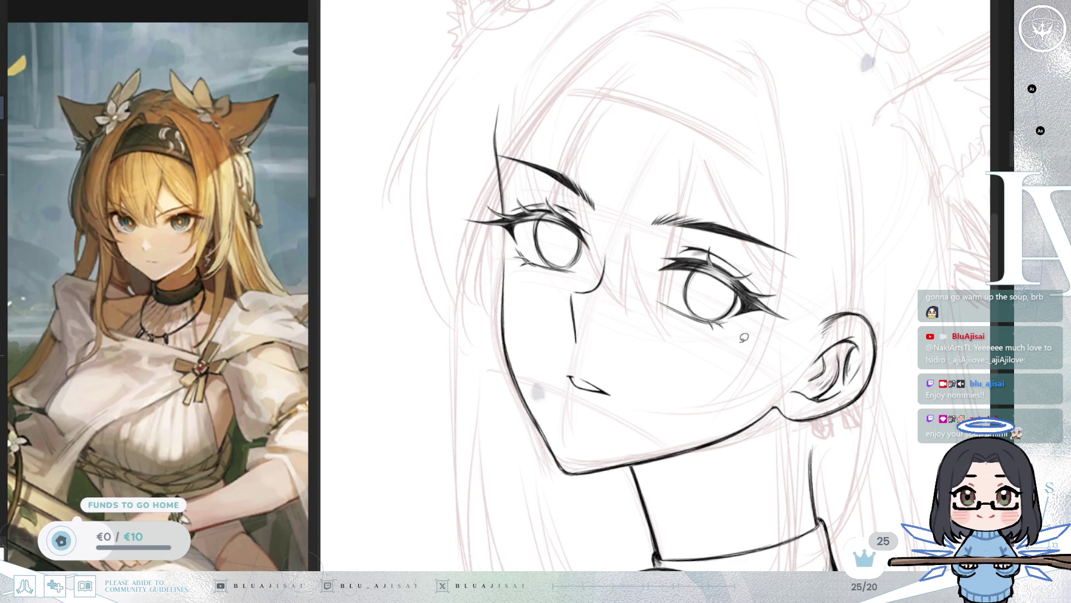
{"action": "left_click_drag", "start_coordinate": [744, 337], "coordinate": [759, 347]}
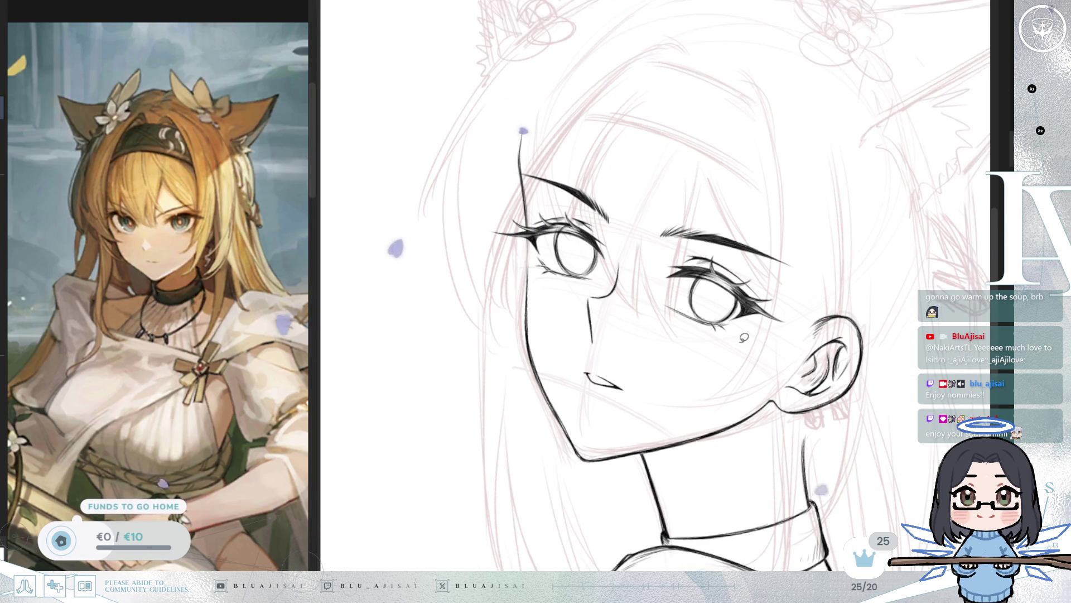
{"action": "scroll", "coordinate": [779, 413], "scroll_direction": "up", "scroll_amount": 5}
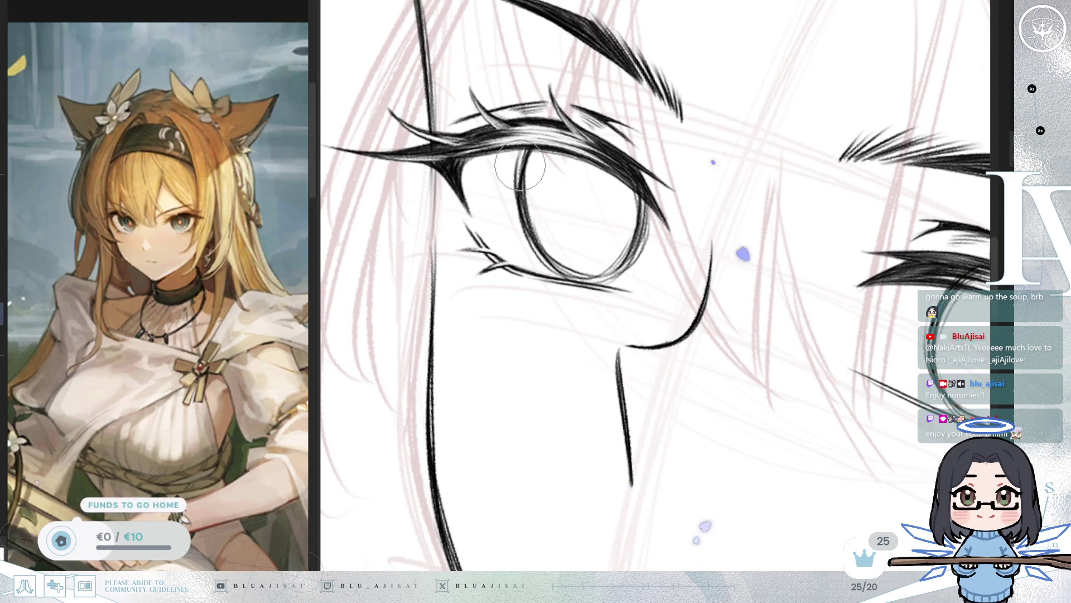
Step: Ink denser, spiky lash strokes along both upper eyelids, rotating the view as needed
{"action": "left_click_drag", "start_coordinate": [560, 271], "coordinate": [580, 179]}
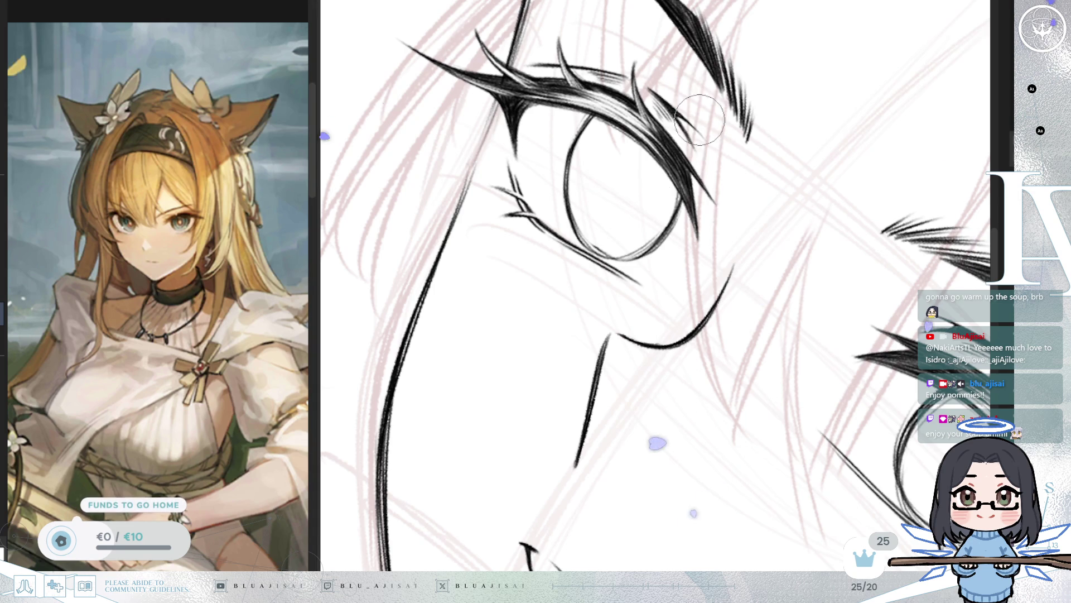
{"action": "key", "text": "minus"}
{"action": "key", "text": "minus"}
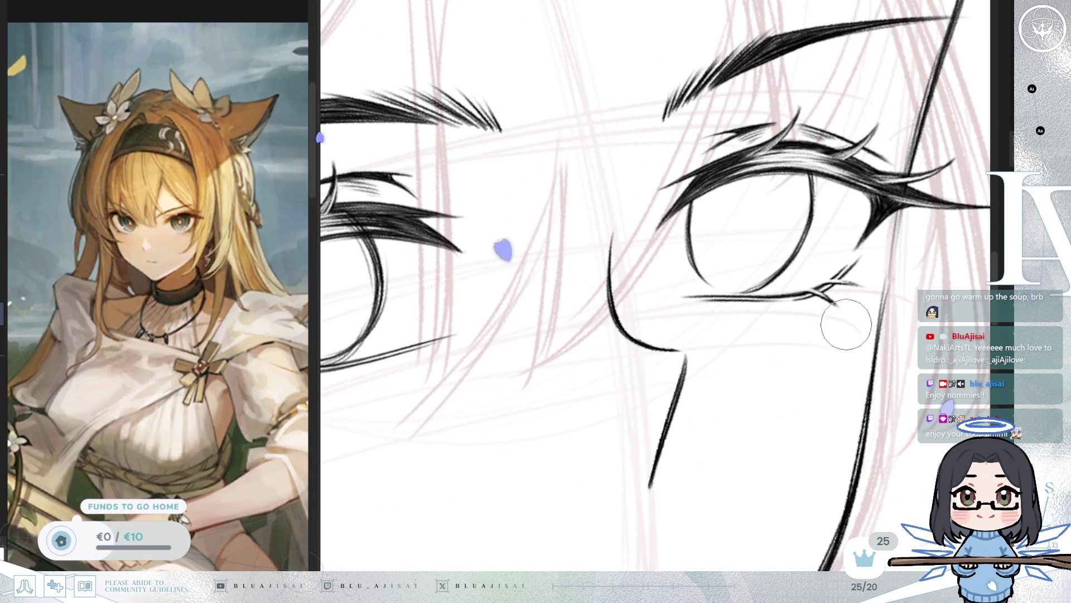
{"action": "key", "text": "e"}
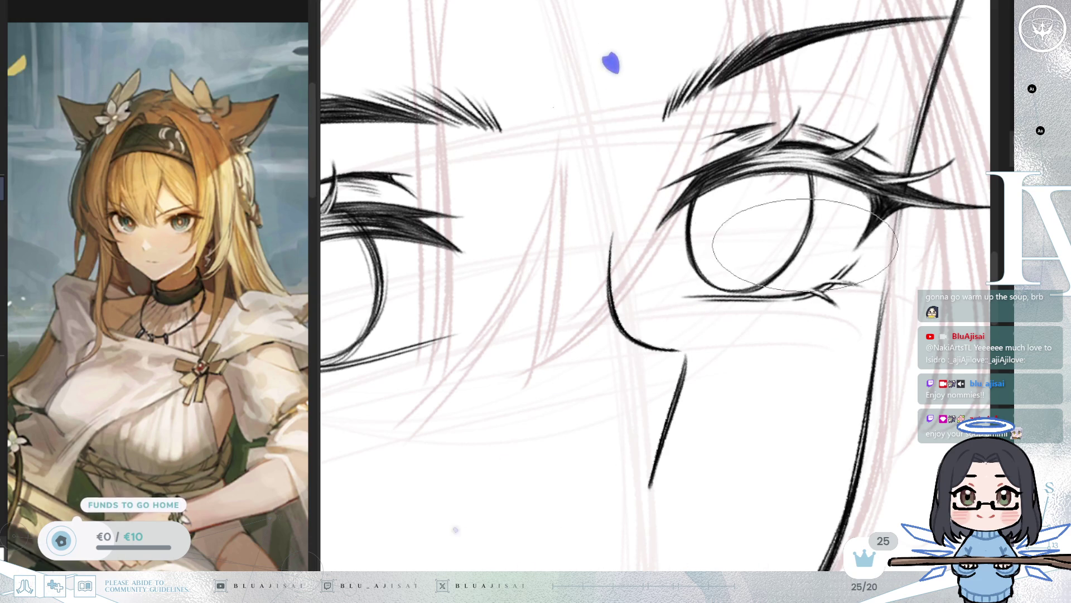
{"action": "mouse_move", "coordinate": [806, 174]}
{"action": "left_mouse_down"}
{"action": "mouse_move", "coordinate": [769, 229]}
{"action": "mouse_move", "coordinate": [680, 186]}
{"action": "mouse_move", "coordinate": [709, 241]}
{"action": "left_mouse_up"}
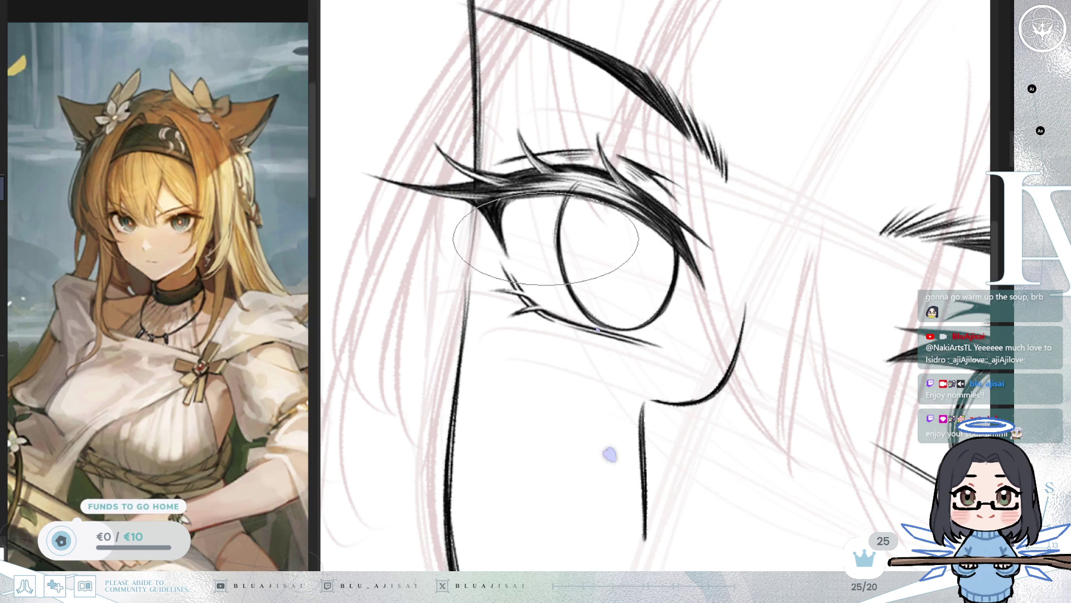
Step: Ink the second eye's lower lid and small lashes, rotating and mirroring the view
{"action": "key", "text": "asciicircum"}
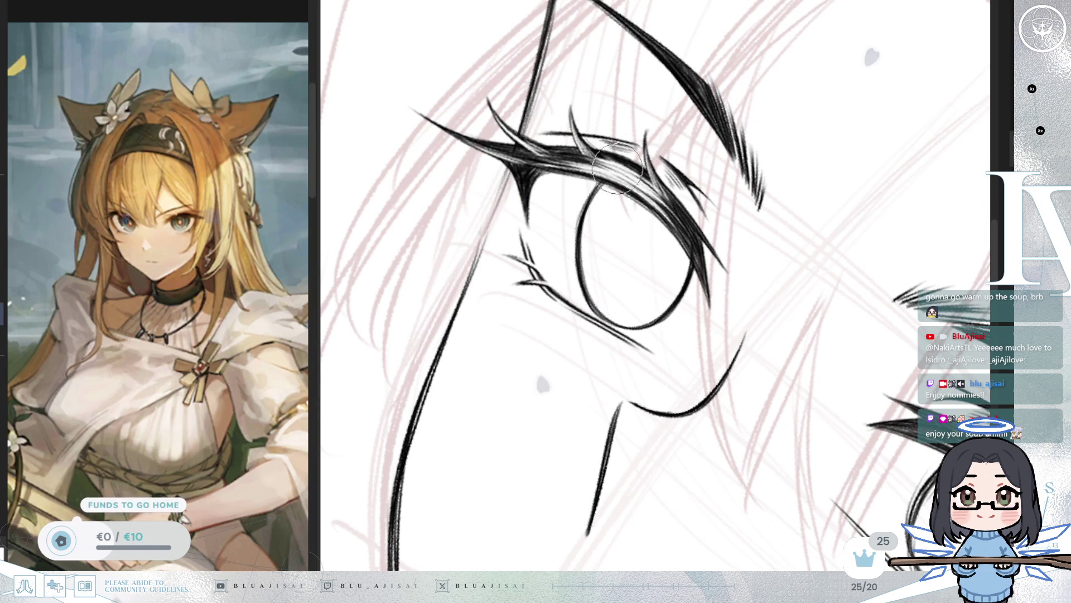
{"action": "key", "text": "minus"}
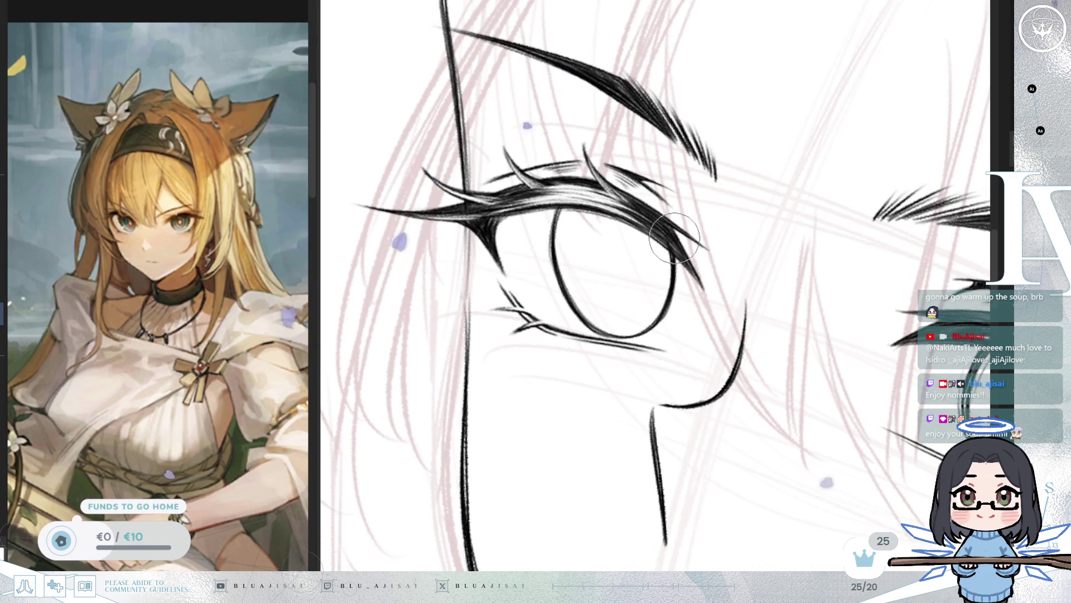
{"action": "key", "text": "asciicircum"}
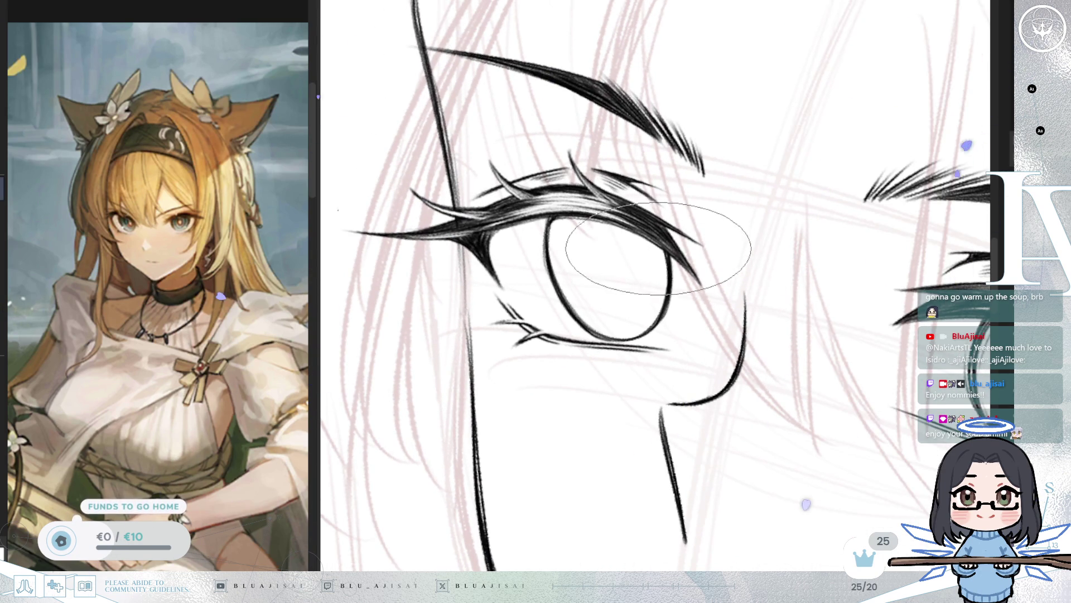
{"action": "key", "text": "asciicircum"}
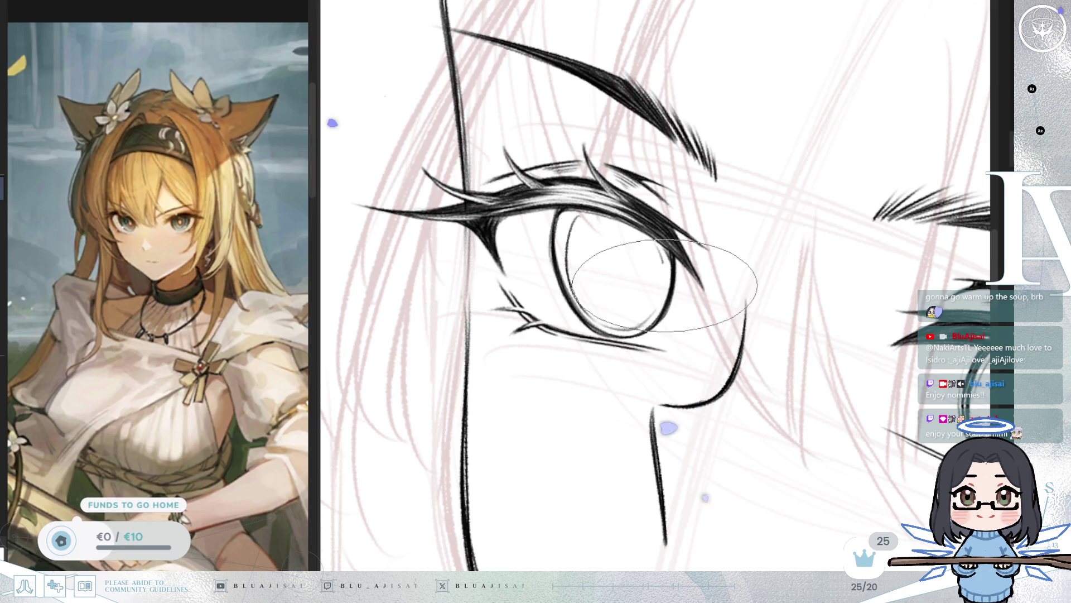
{"action": "key", "text": "m"}
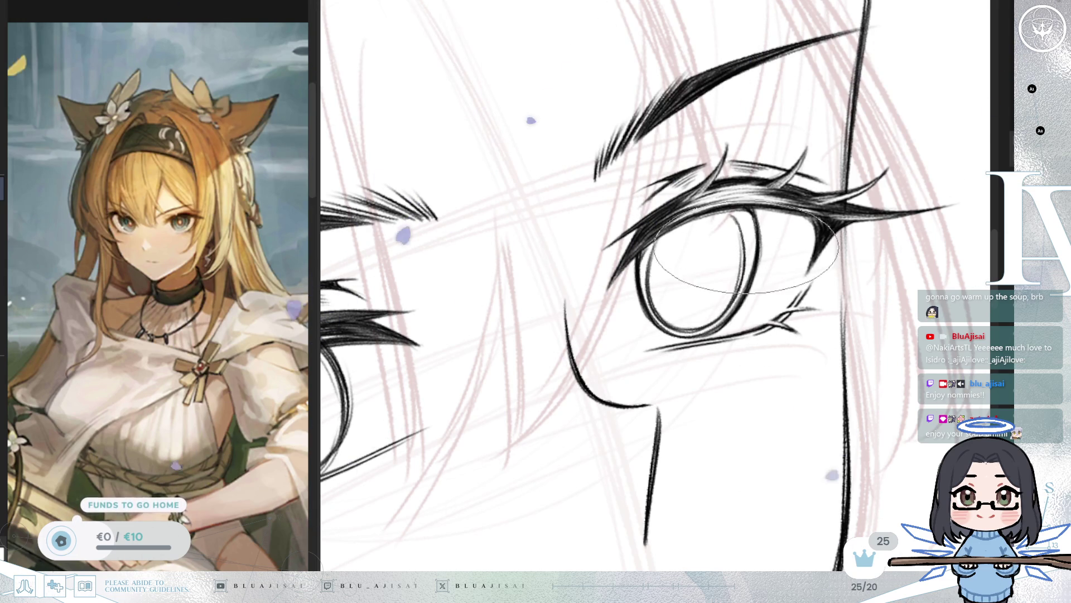
Step: Zoom out and tilt the view to show the whole cat-eared figure
{"action": "scroll", "coordinate": [733, 296], "scroll_direction": "down", "scroll_amount": 5}
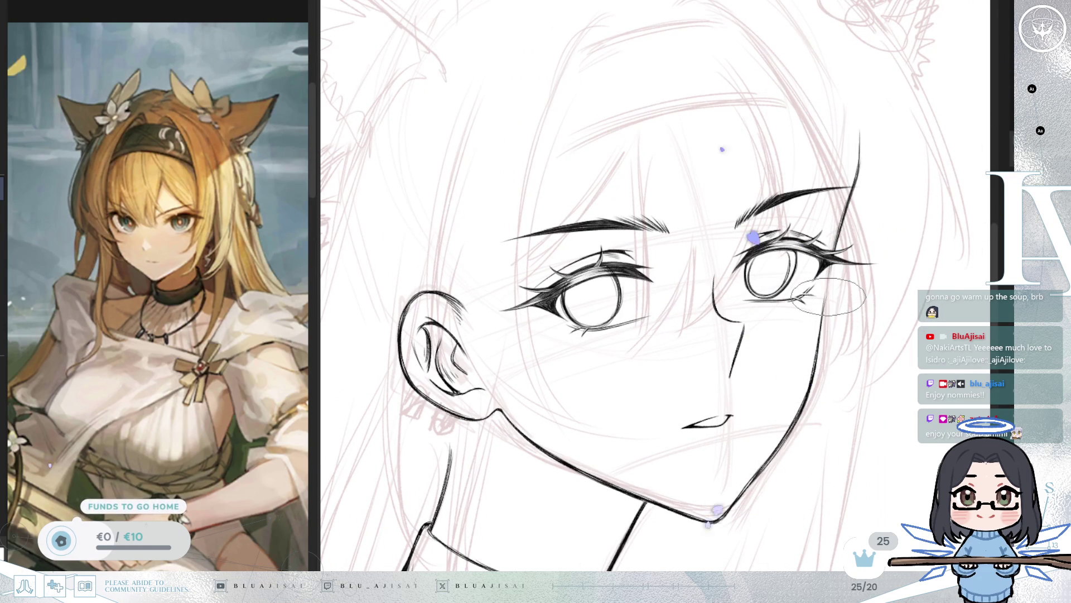
{"action": "scroll", "coordinate": [828, 295], "scroll_direction": "down", "scroll_amount": 5}
{"action": "mouse_move", "coordinate": [828, 296]}
{"action": "left_mouse_down"}
{"action": "mouse_move", "coordinate": [854, 465]}
{"action": "mouse_move", "coordinate": [863, 433]}
{"action": "left_mouse_up"}
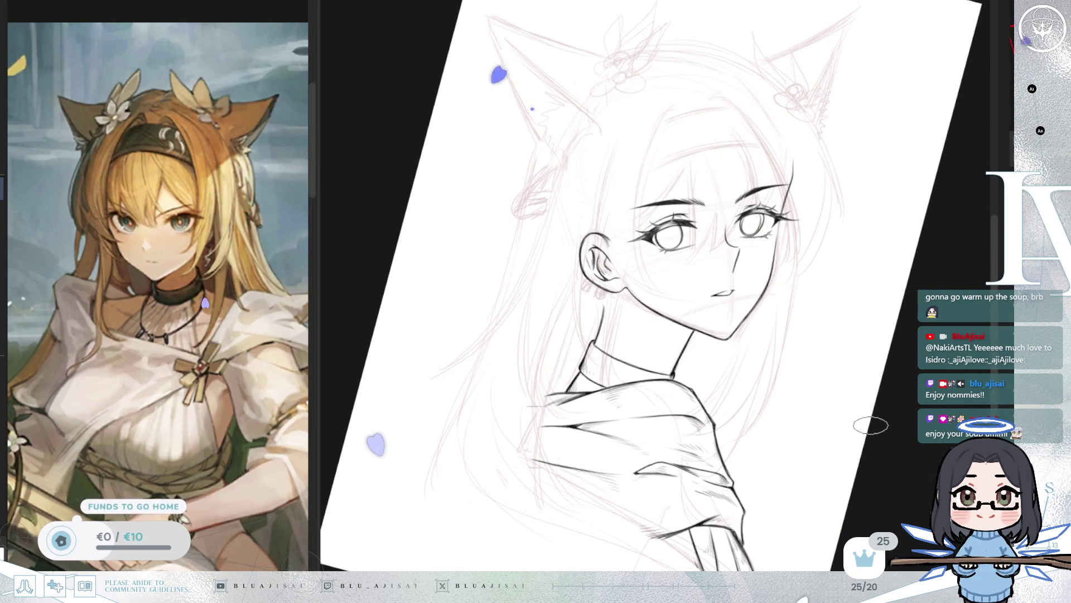